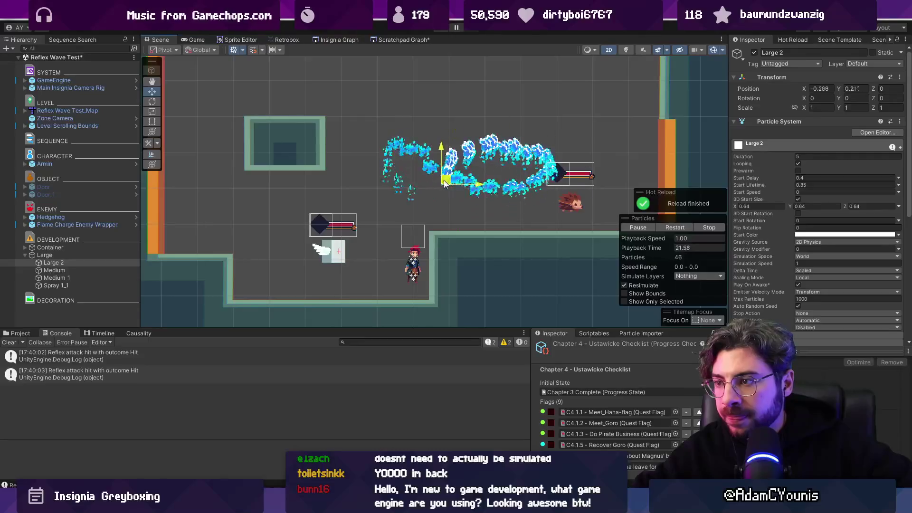
Step: Select the Medium, Medium_1 and Spray 1_1 particle systems and nudge them to preview their trails
click(103, 270)
mouse_move(454, 199)
mouse_down()
mouse_move(394, 204)
mouse_move(504, 199)
mouse_move(358, 176)
mouse_move(472, 168)
mouse_move(523, 139)
mouse_move(473, 171)
mouse_move(413, 185)
mouse_move(456, 218)
mouse_up()
click(95, 278)
click(87, 286)
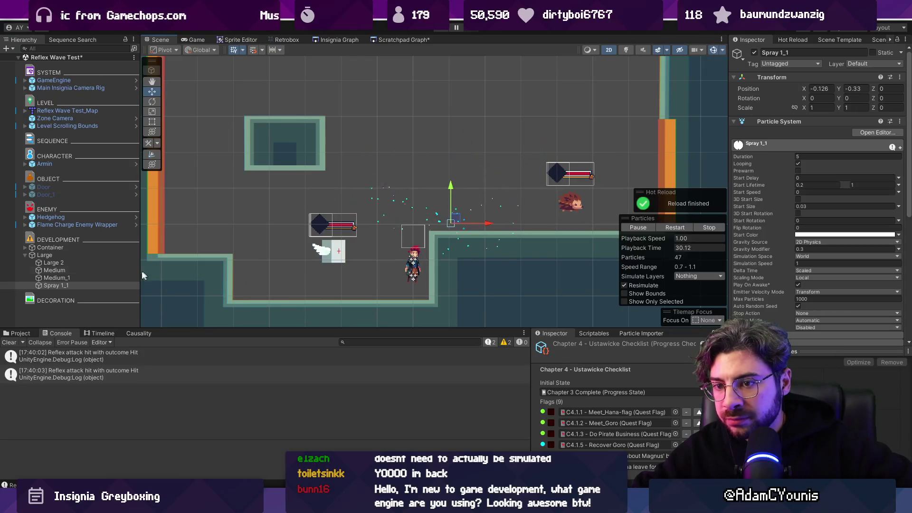
shift+click(101, 264)
click(816, 89)
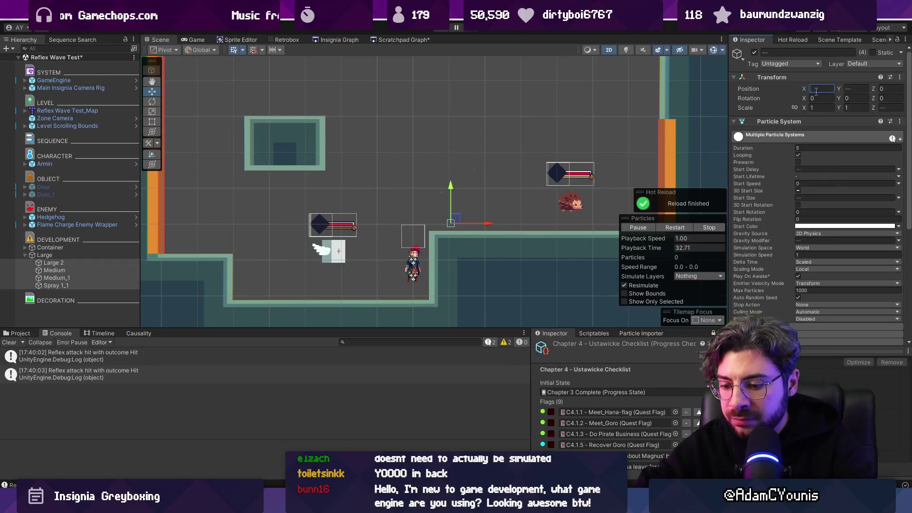
text(0)
Step: Move the Large emitter in the Scene view and test the effect in Play mode
click(45, 255)
mouse_move(465, 195)
mouse_down()
mouse_move(380, 196)
mouse_move(365, 183)
mouse_move(469, 153)
mouse_move(416, 145)
mouse_move(414, 165)
mouse_up()
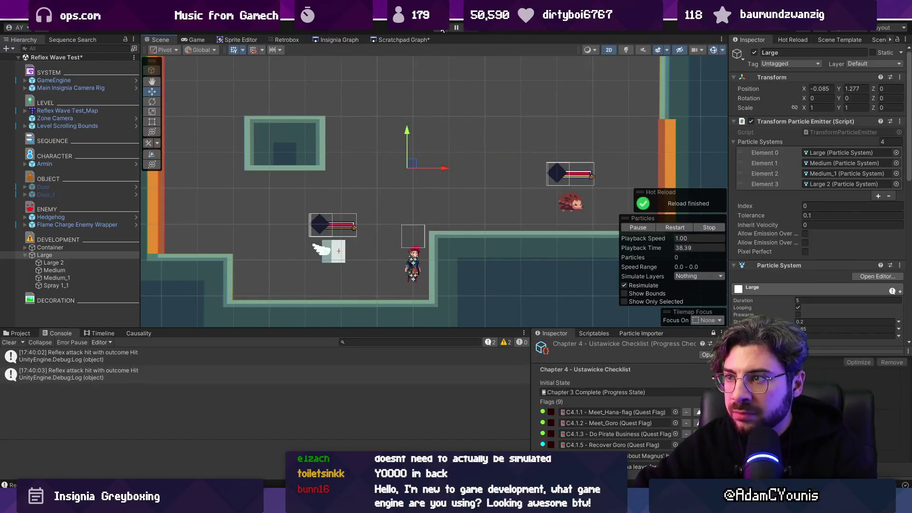
click(441, 29)
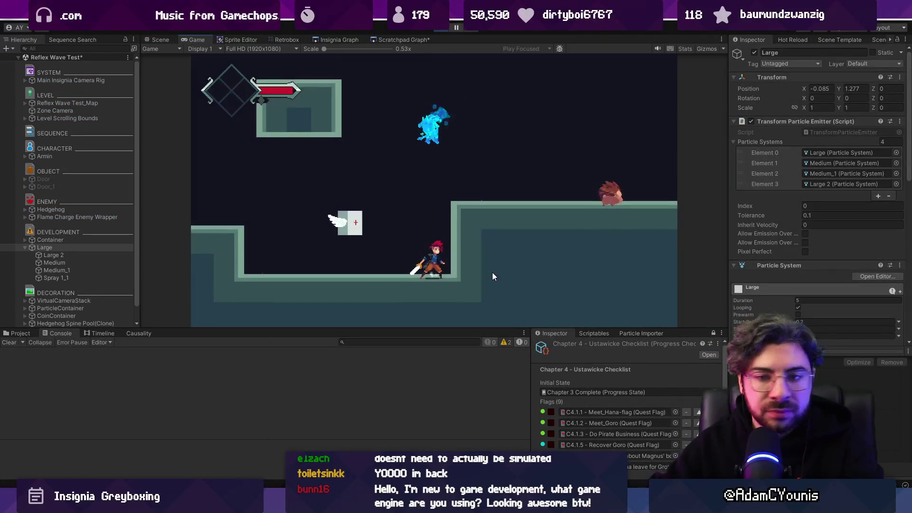
click(441, 30)
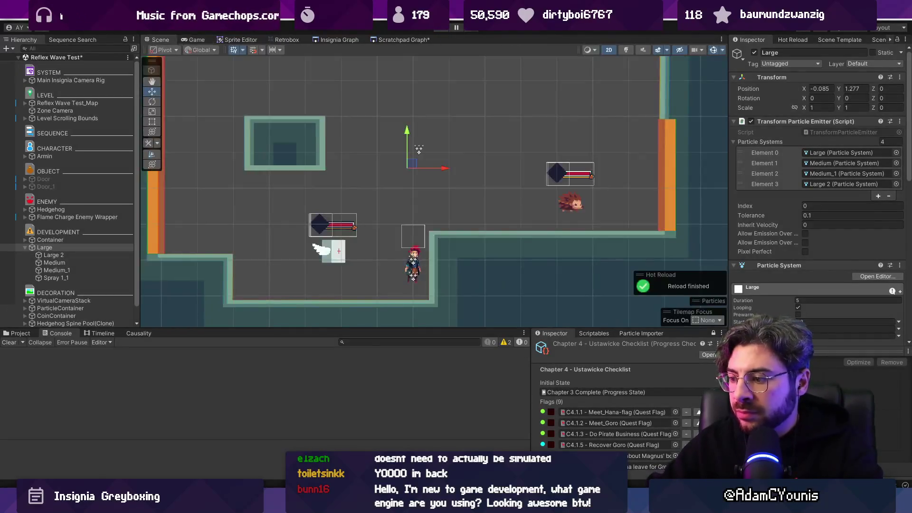
Step: Switch to Aseprite and bring the slash sprite closer into view
key(alt+Tab)
mouse_move(196, 173)
mouse_down()
mouse_move(257, 198)
mouse_move(301, 156)
mouse_up()
scroll(272, 184, up, 1)
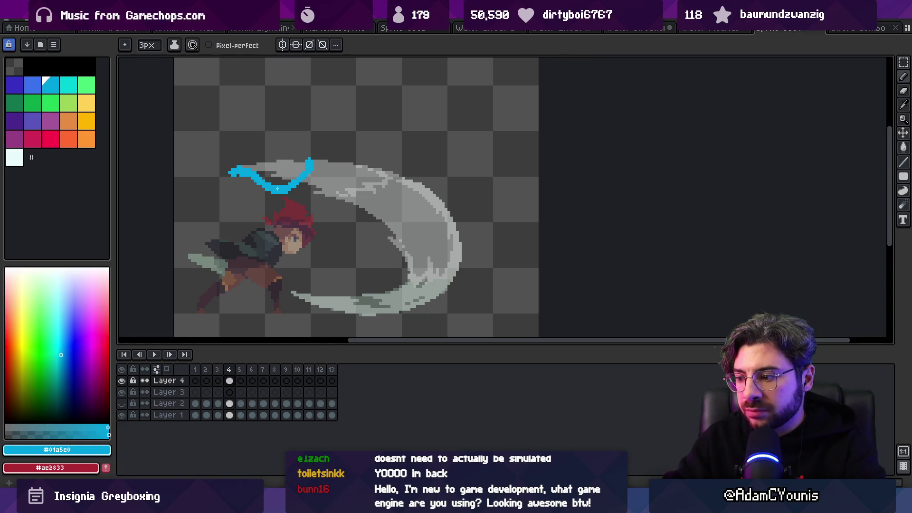
Step: Switch to the Full Combo sword-animation sprite, then search the files for 'fireball'
drag(277, 189, 322, 234)
scroll(304, 217, up, 1)
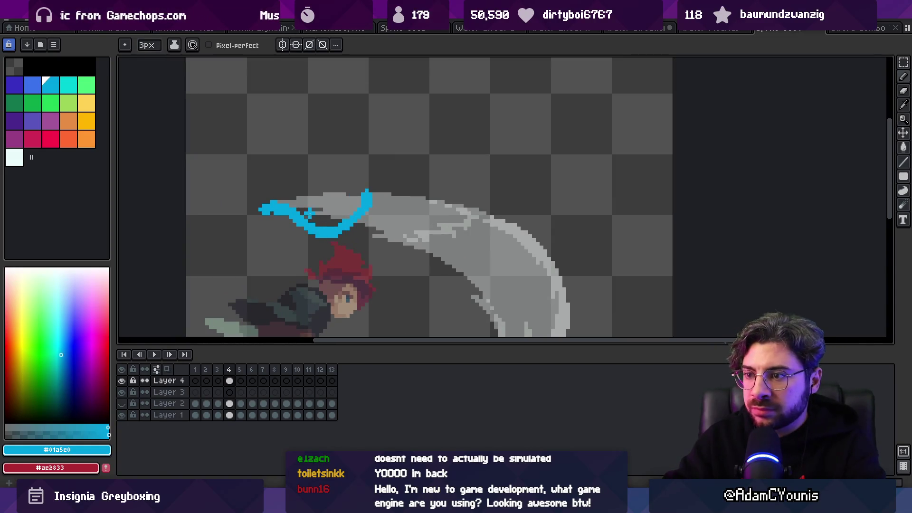
key(super)
key(super)
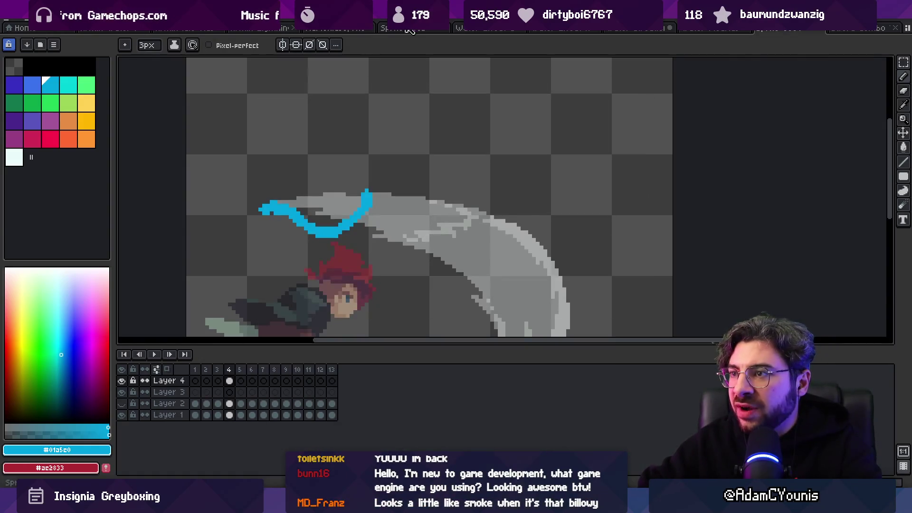
click(409, 30)
click(796, 30)
click(852, 29)
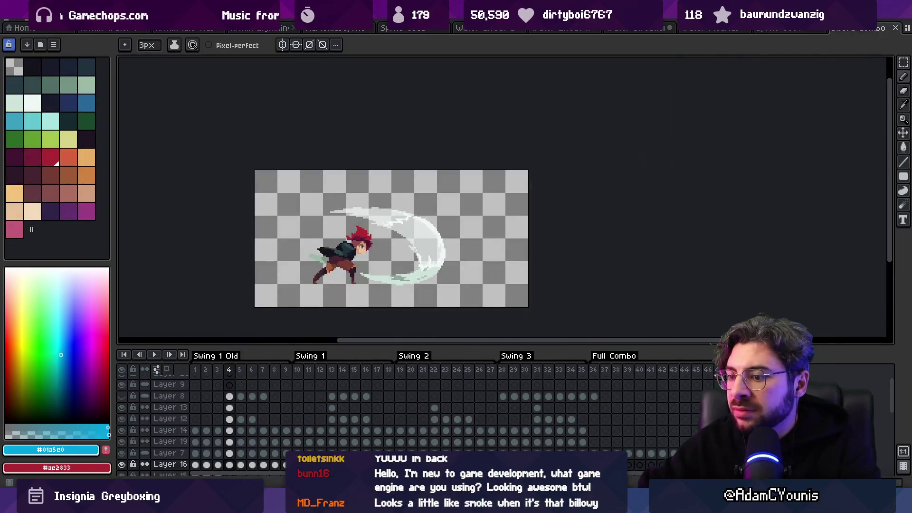
key(alt+Tab)
text(fireball)
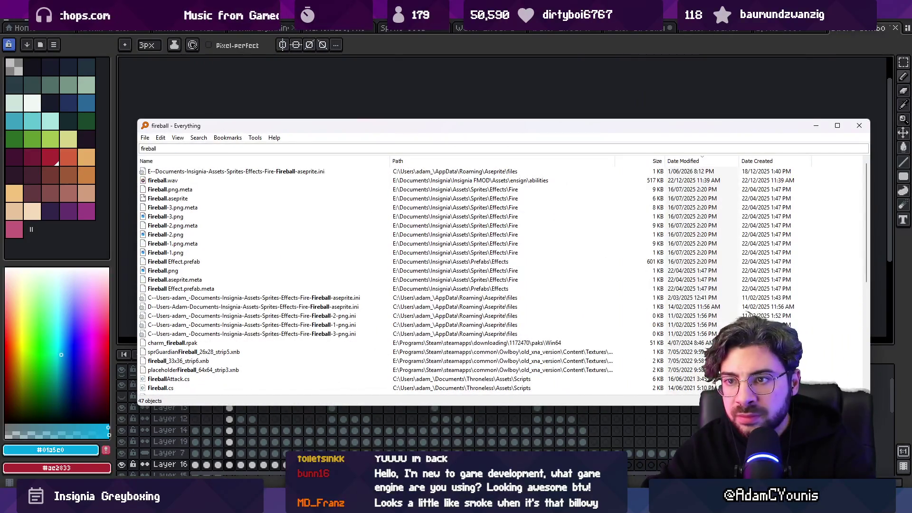
Step: Open Fireball.aseprite from the search results and play its flame animation
key(Down)
key(Down)
key(Down)
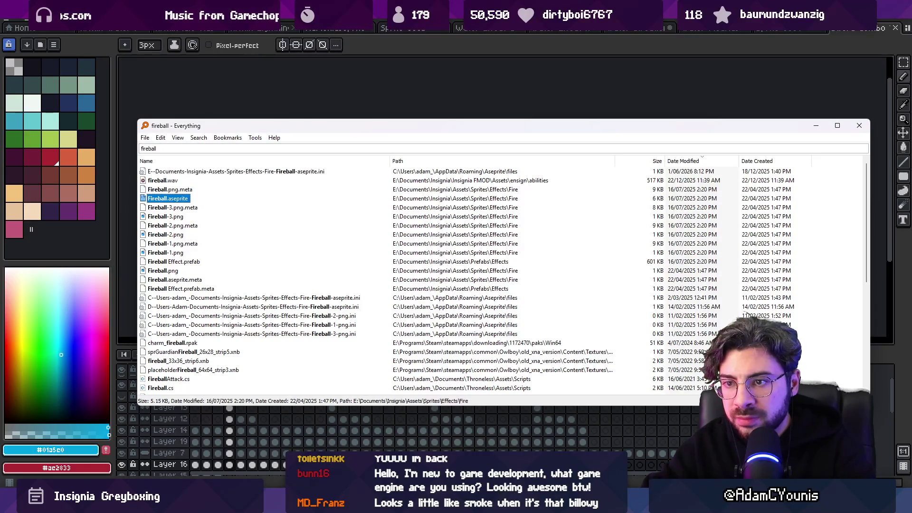
key(Return)
scroll(510, 205, up, 2)
drag(510, 205, 391, 278)
key(Return)
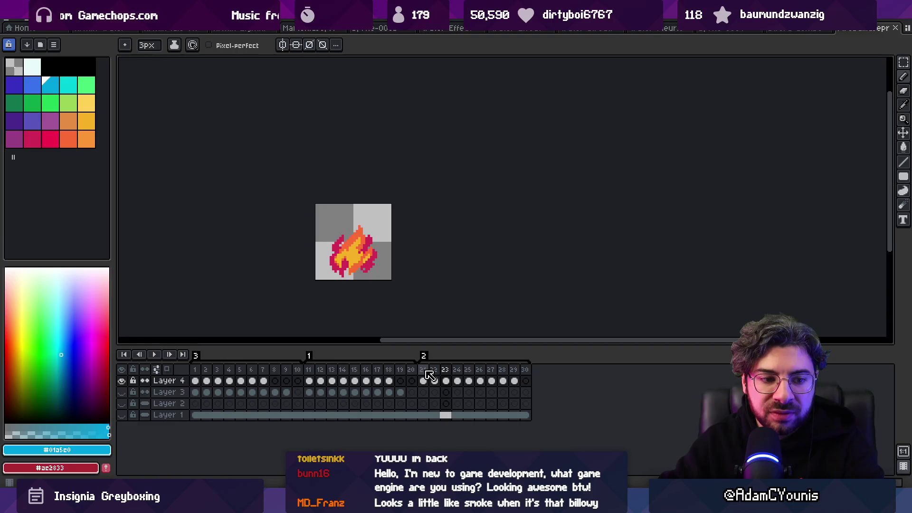
Step: Return to the slash sprite and zoom in on the blue stroke
click(796, 29)
click(736, 30)
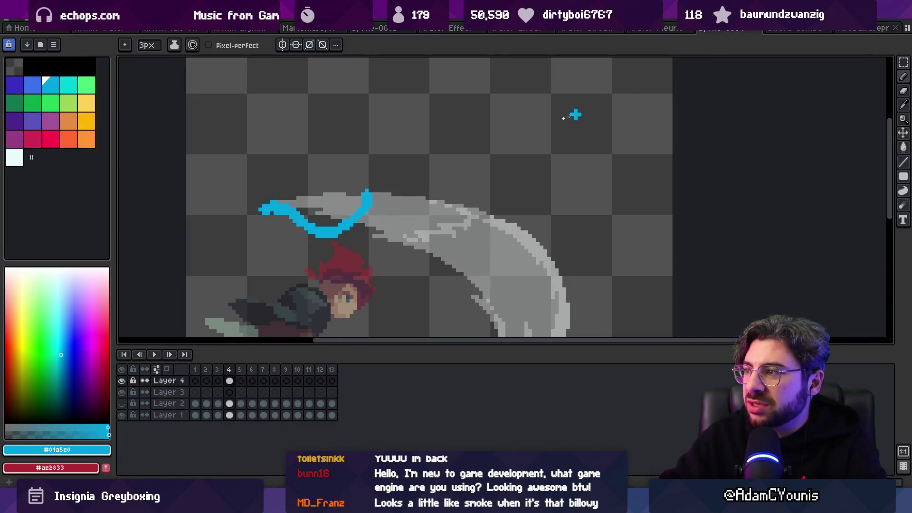
scroll(576, 114, down, 2)
mouse_move(474, 151)
mouse_down()
mouse_move(388, 167)
mouse_move(374, 196)
mouse_up()
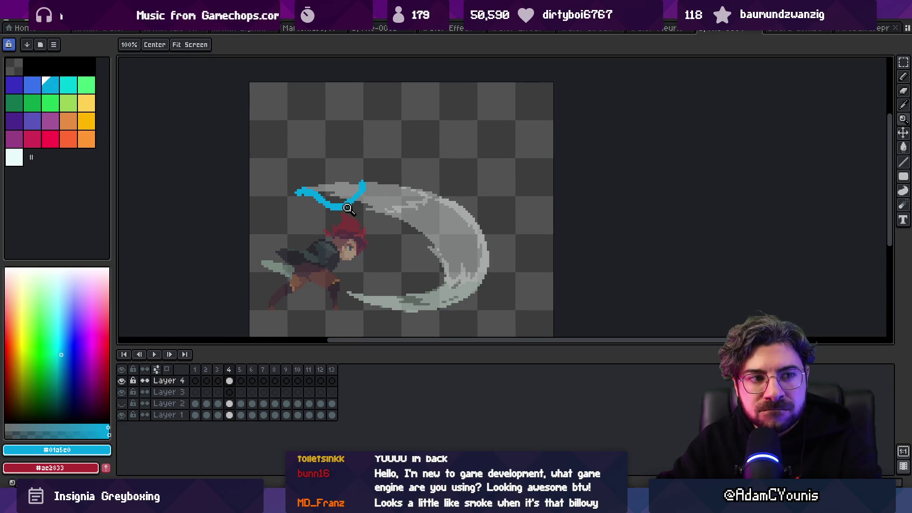
click(347, 207)
Step: Erase the blue stroke above the slash with the Eraser
key(v)
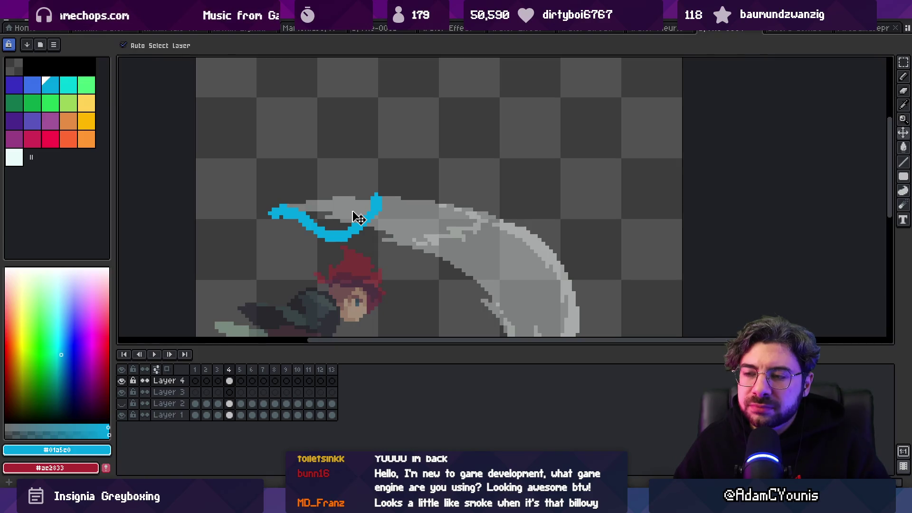
key(p)
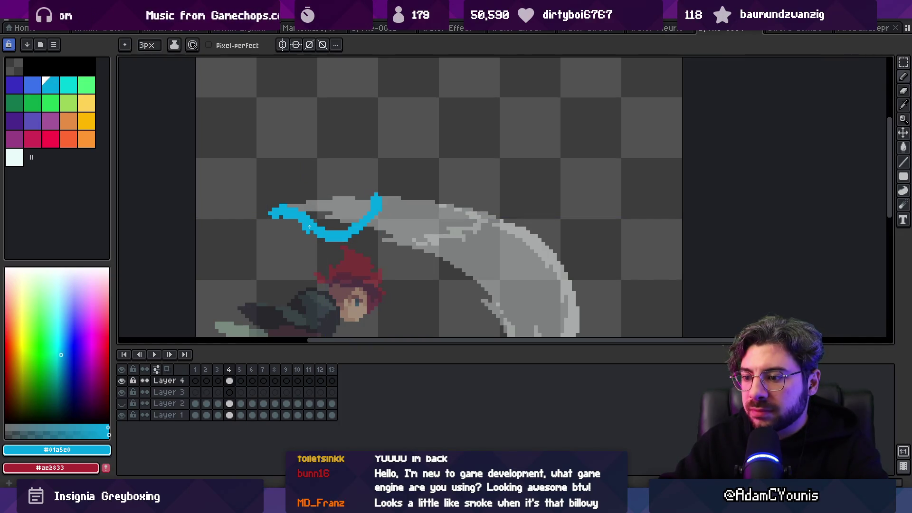
key(e)
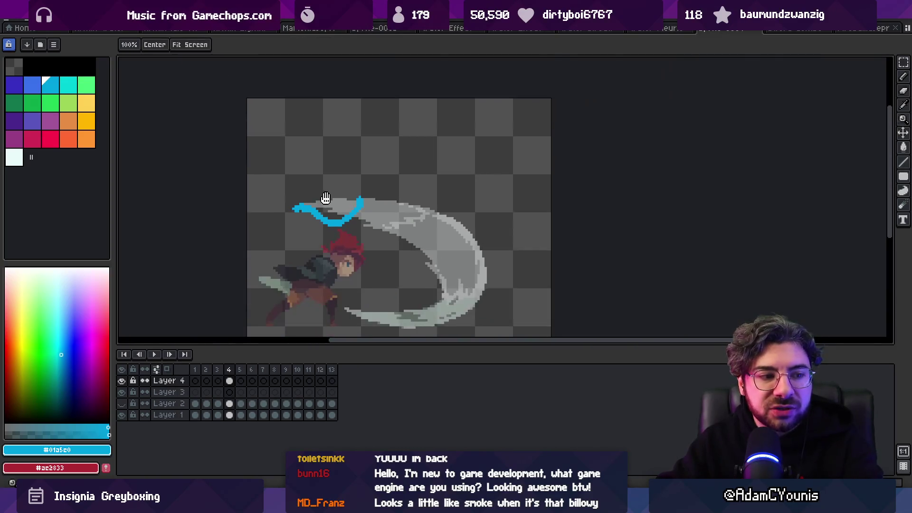
scroll(322, 205, down, 2)
mouse_move(292, 226)
mouse_down()
mouse_move(275, 223)
mouse_move(293, 213)
mouse_up()
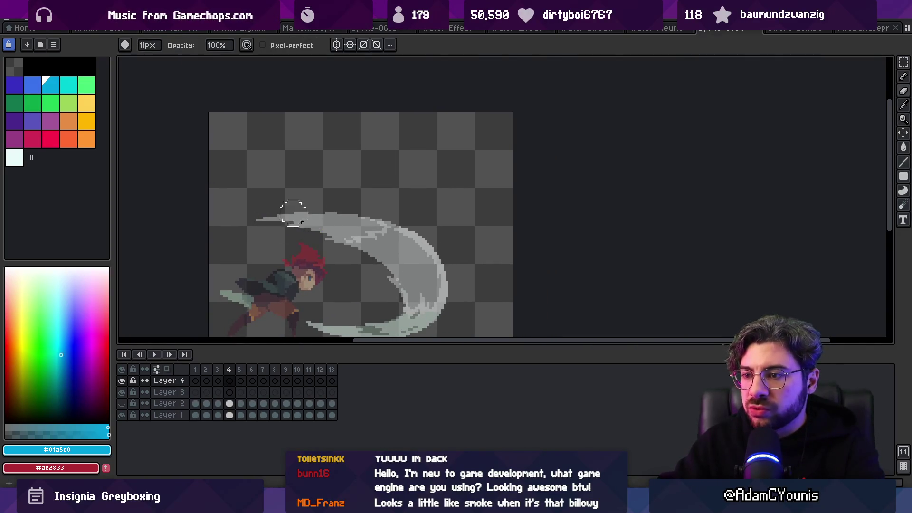
Step: Select the character on Layer 1 with the Move tool
scroll(329, 149, down, 1)
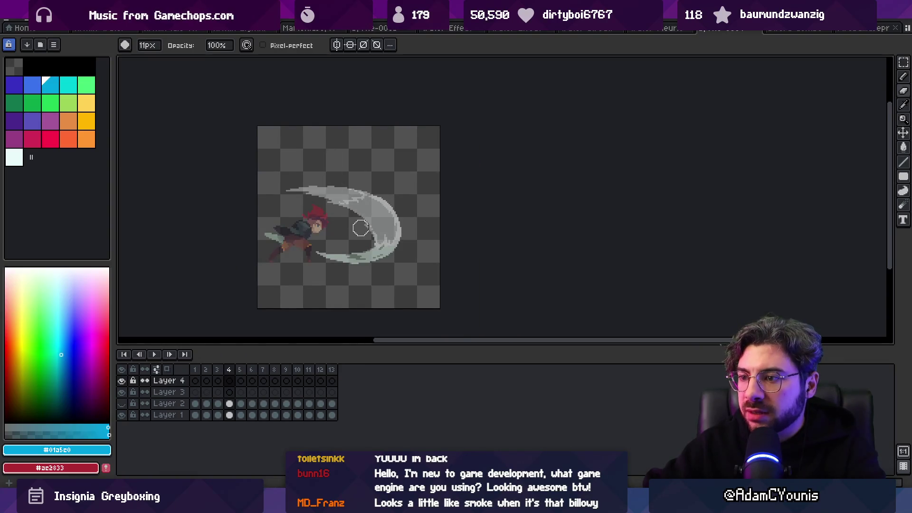
scroll(359, 228, up, 3)
scroll(352, 223, down, 2)
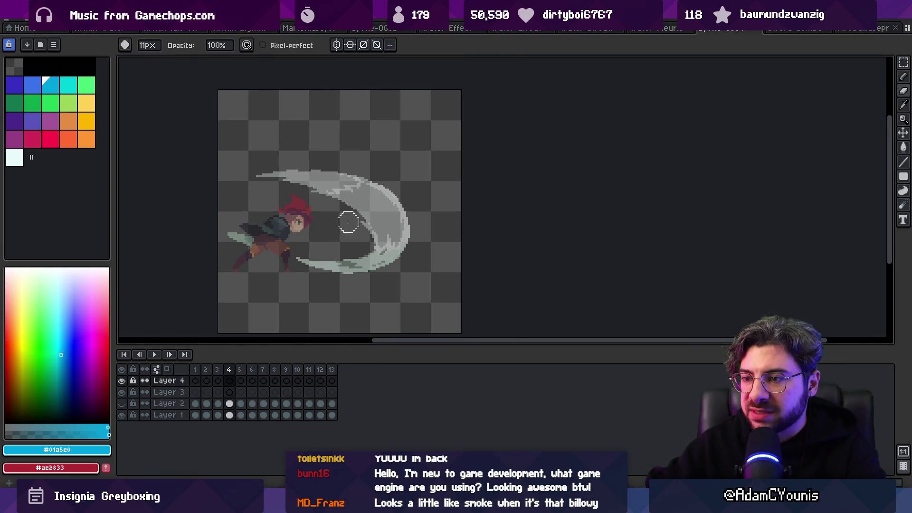
key(v)
click(286, 238)
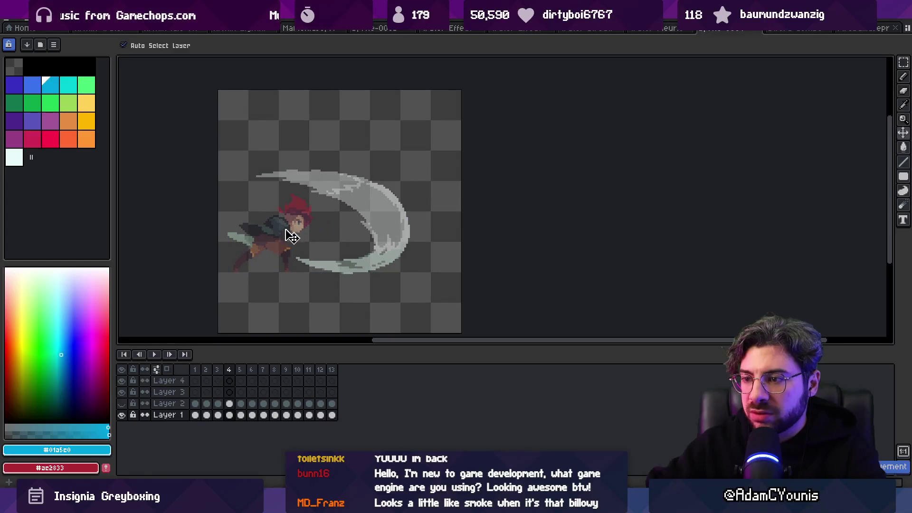
scroll(350, 269, down, 1)
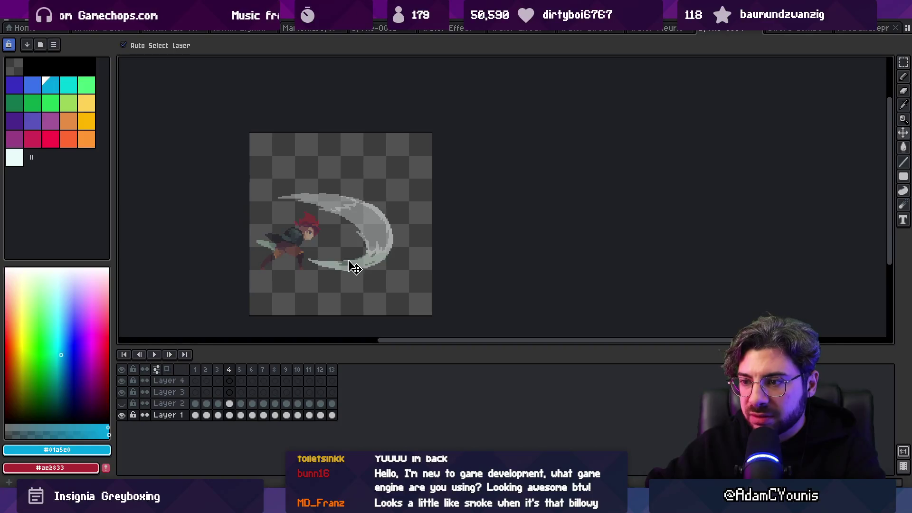
scroll(348, 221, up, 2)
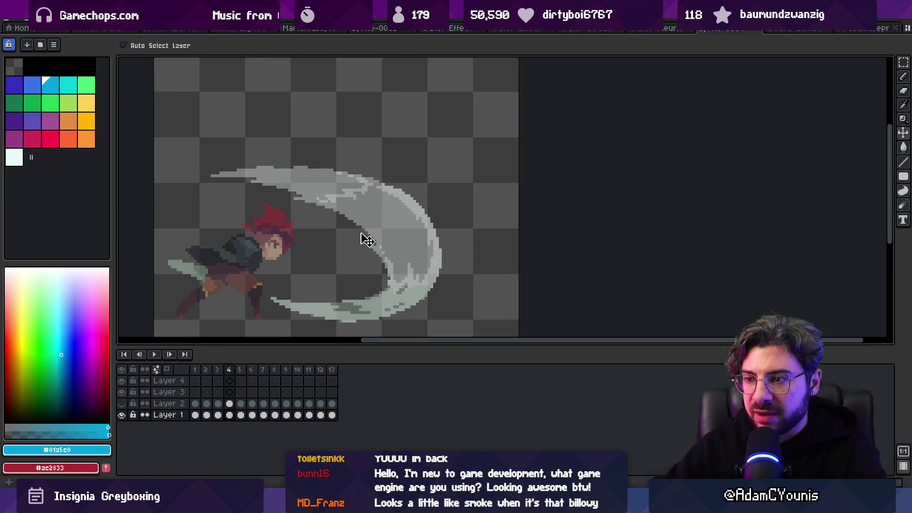
Step: Go to frame 1 of Layer 4 with the pencil ready
key(h)
scroll(367, 189, up, 3)
key(b)
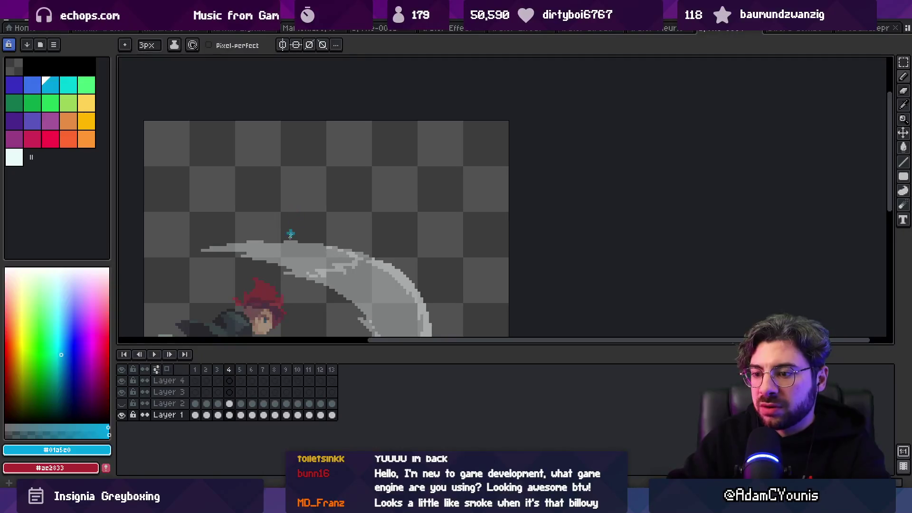
click(195, 381)
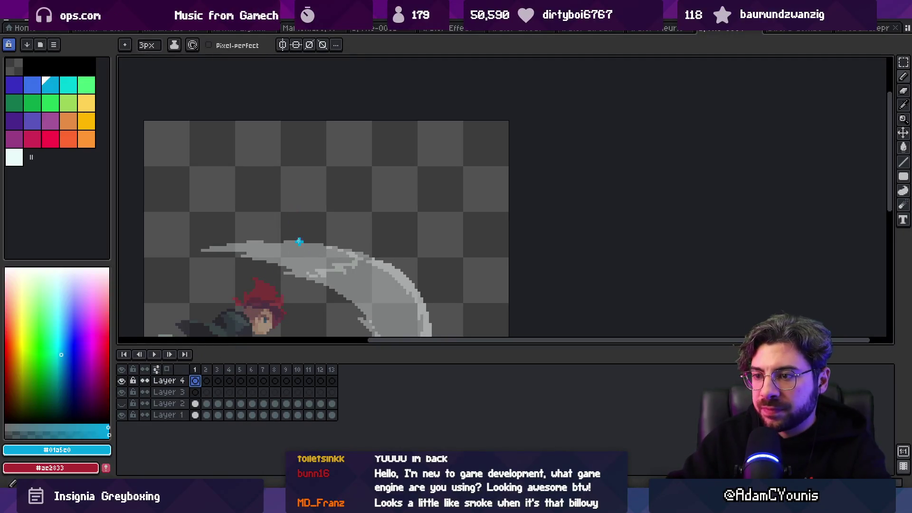
key(h)
scroll(299, 242, down, 2)
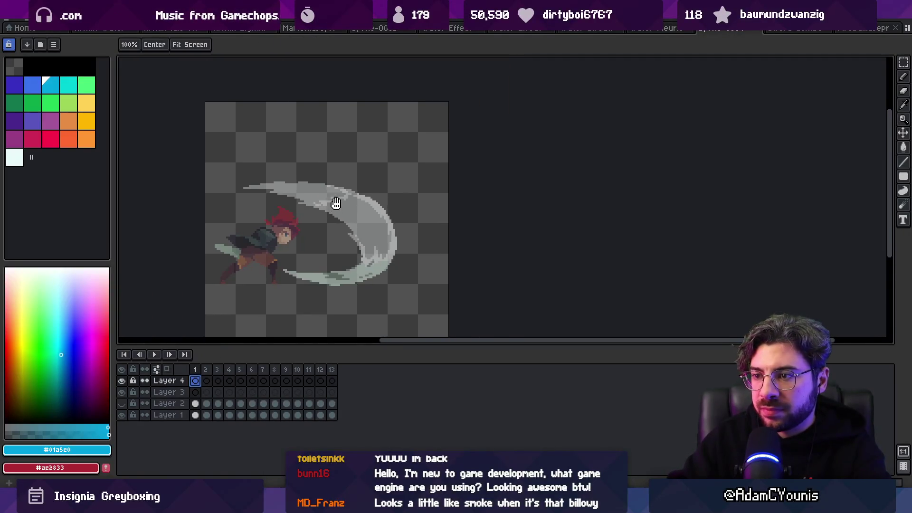
scroll(336, 203, down, 1)
scroll(336, 203, up, 2)
key(b)
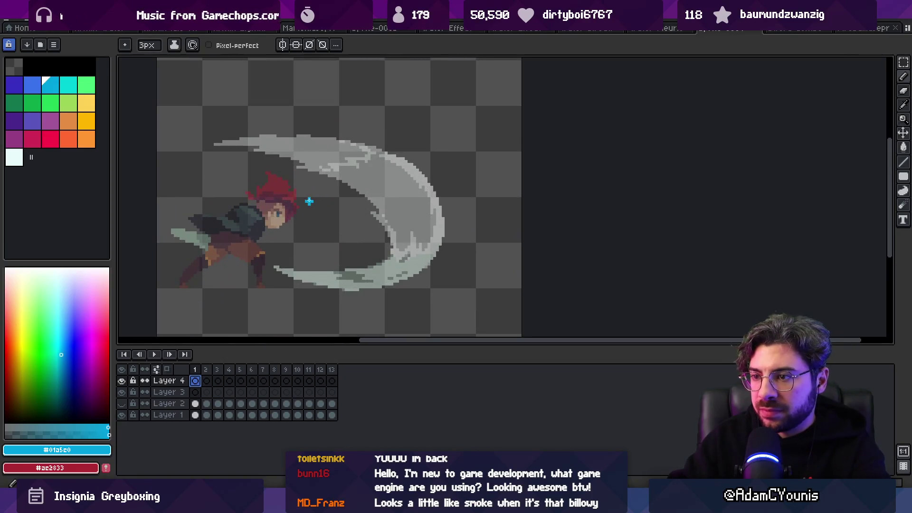
Step: Draw a trial cyan stroke rightward from the hair, zoom in, then undo it
drag(300, 195, 383, 196)
key(z)
click(373, 211)
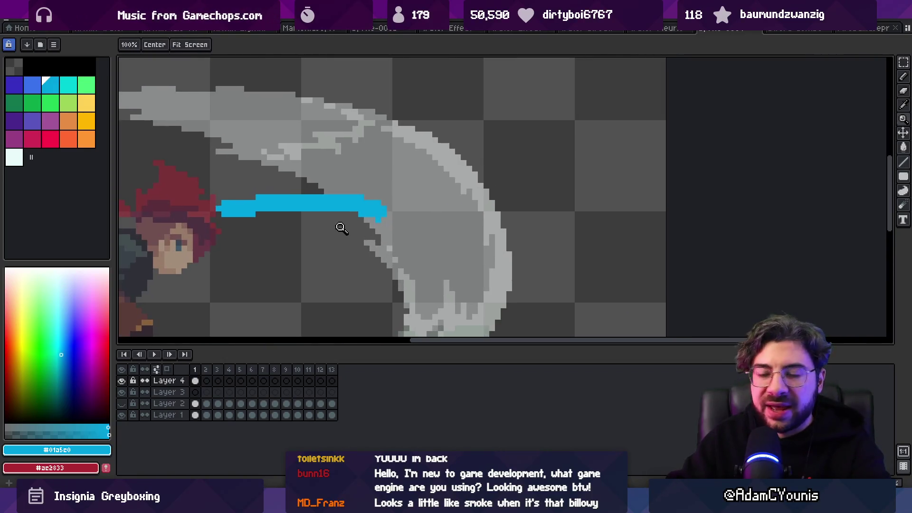
key(ctrl+z)
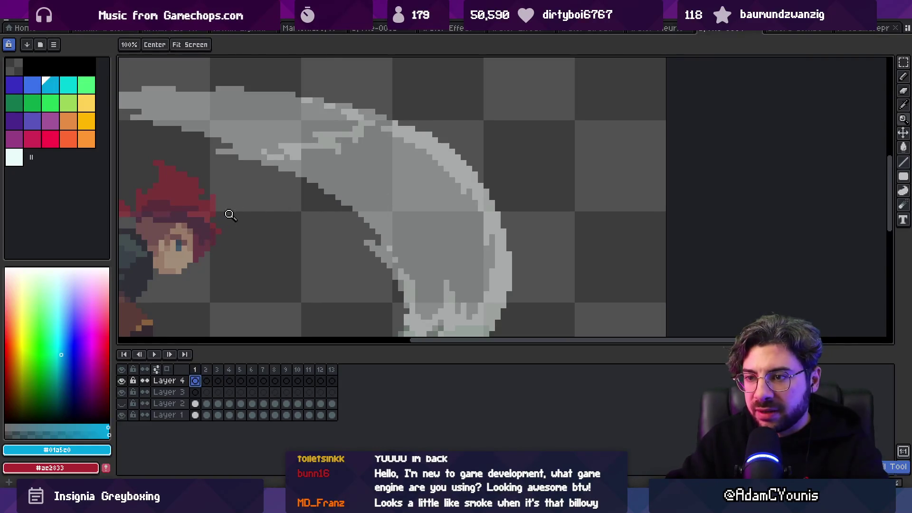
key(b)
Step: Draw cyan trail strokes across frames 1 to 4 of Layer 4
drag(223, 214, 344, 214)
key(ctrl+Right)
key(ctrl+Right)
drag(258, 214, 385, 213)
key(ctrl+Right)
key(ctrl+Right)
key(ctrl+Right)
Step: Preview the strokes by playing the animation at 100% zoom, then stop playback
key(Return)
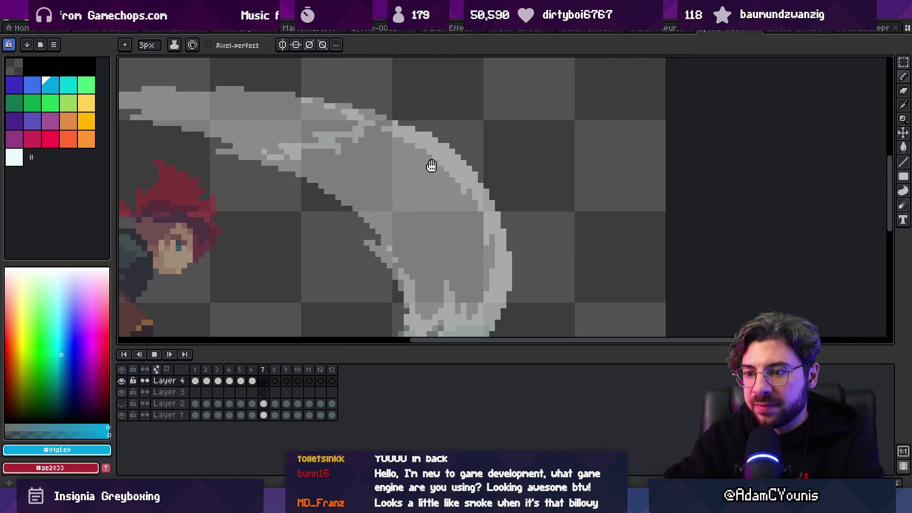
key(z)
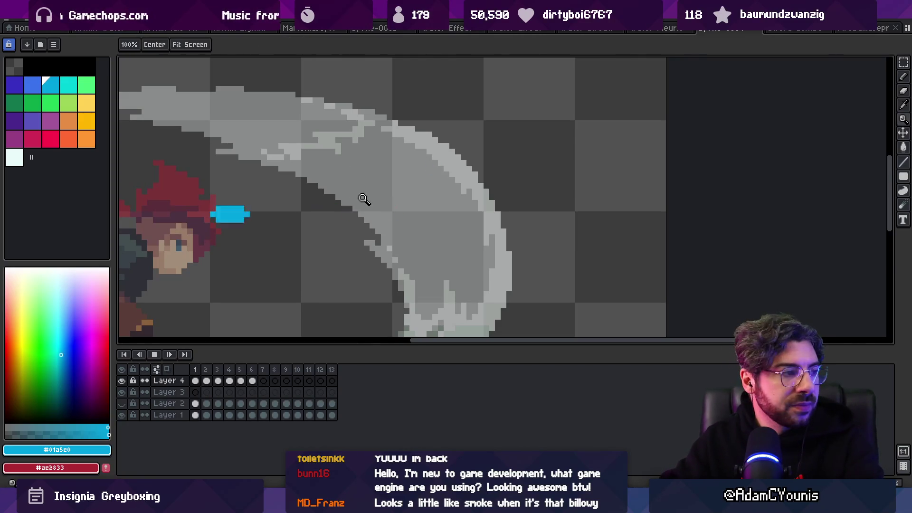
scroll(368, 159, down, 3)
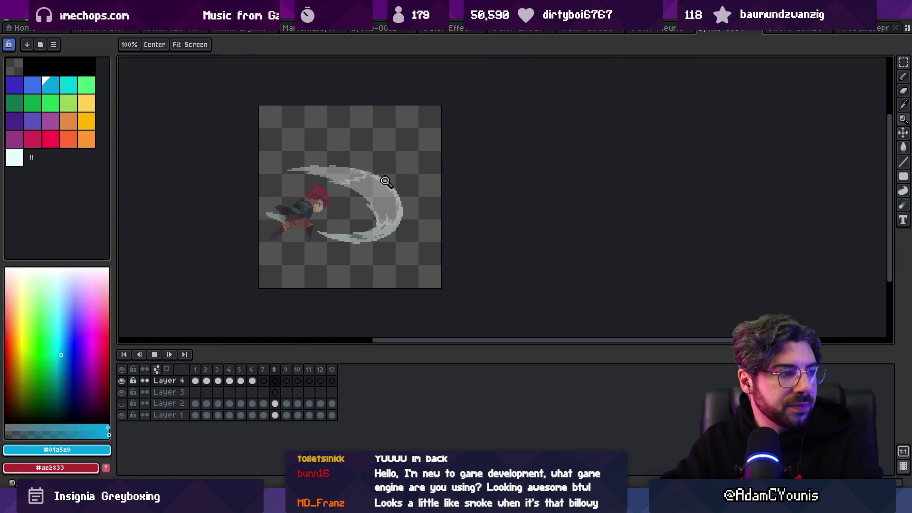
scroll(380, 162, up, 3)
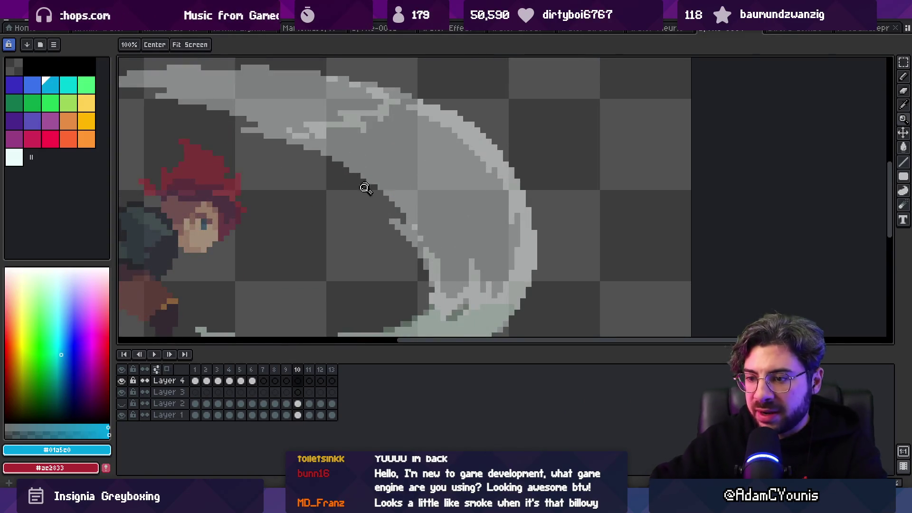
key(Return)
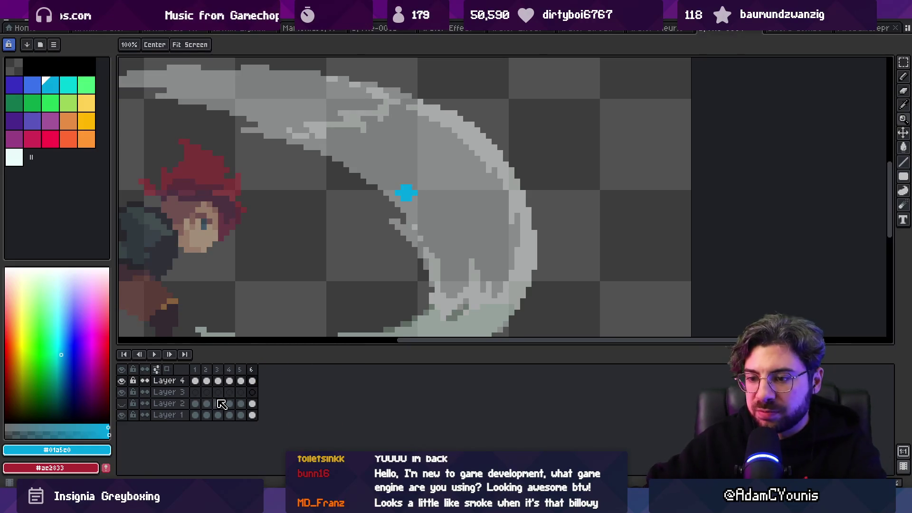
Step: Delete the two grey slash reference layers and play the cyan trail from frame 1
drag(167, 415, 175, 408)
key(Delete)
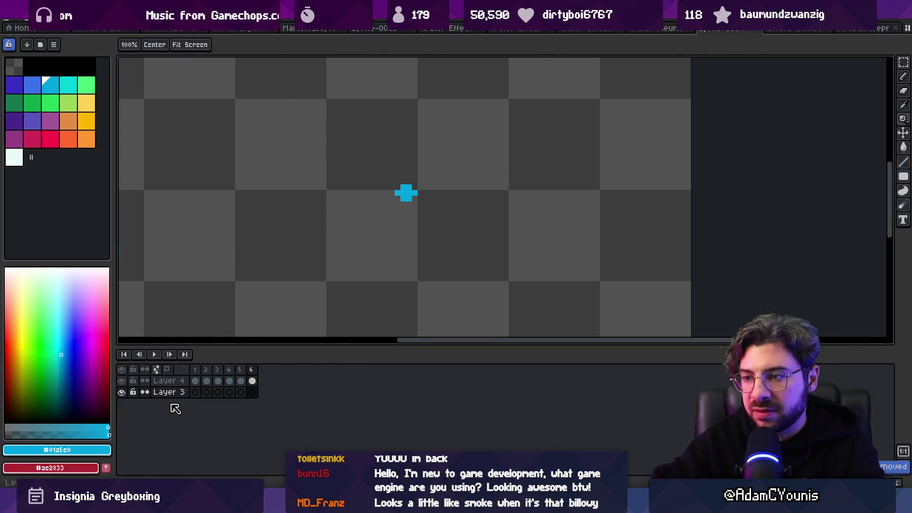
scroll(337, 238, down, 2)
click(195, 391)
key(Return)
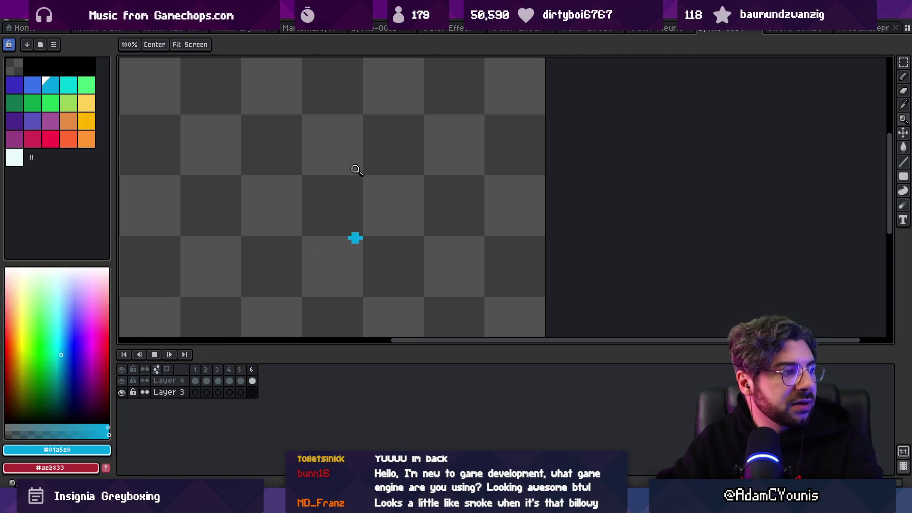
scroll(356, 169, down, 2)
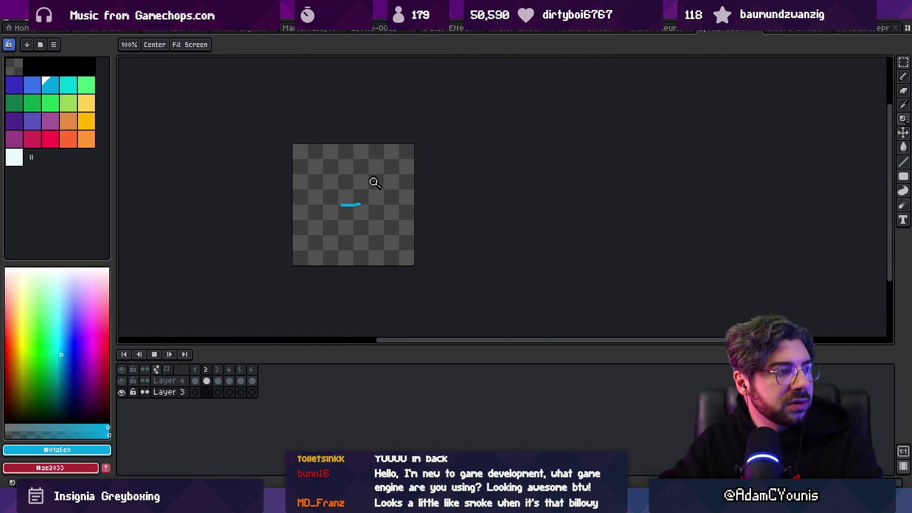
scroll(386, 194, up, 2)
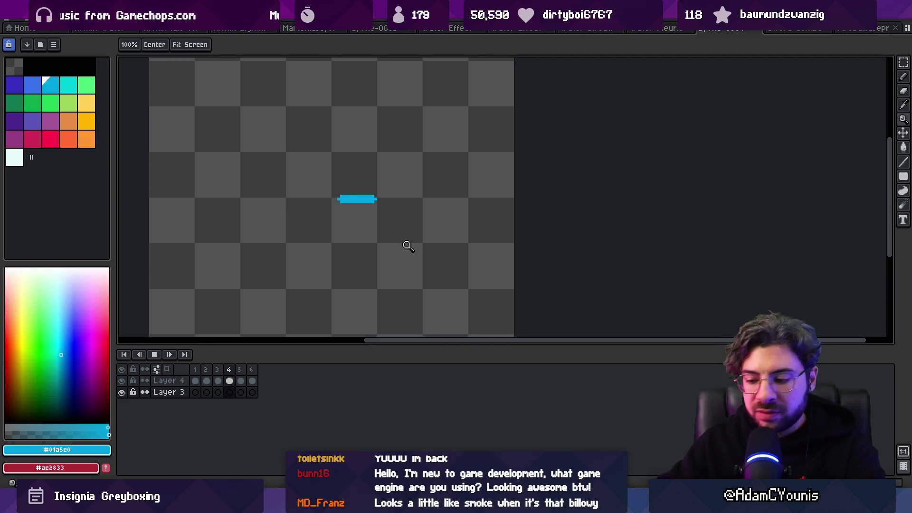
key(Return)
Step: Set the pencil to 1px and step through frames 4, 5, 6 and back to 1
click(250, 372)
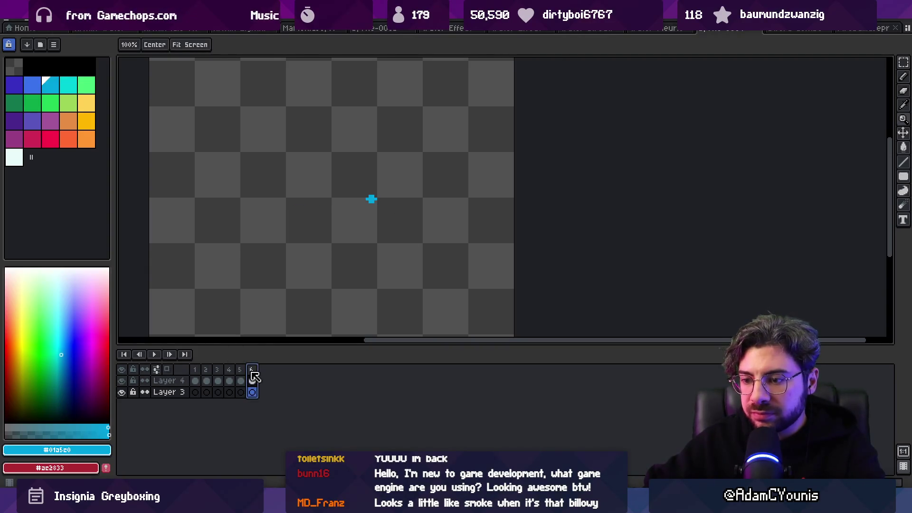
key(Return)
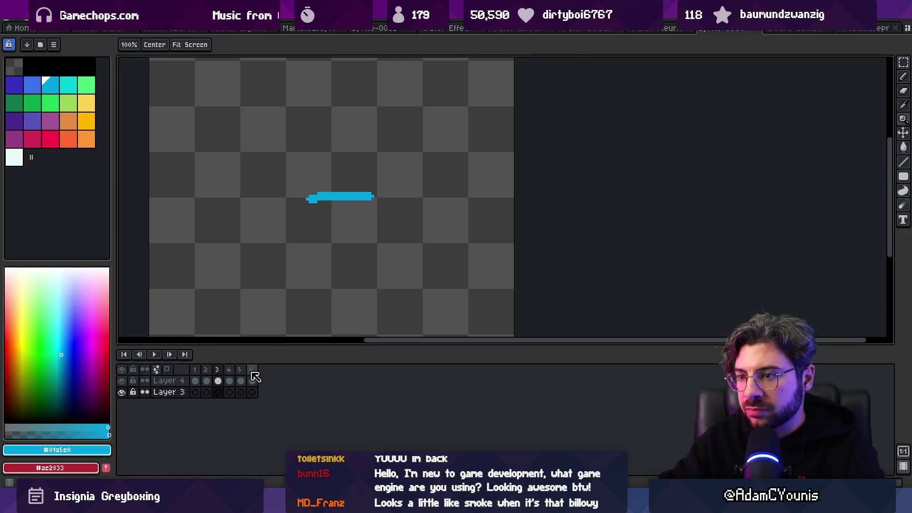
key(b)
key(minus)
key(minus)
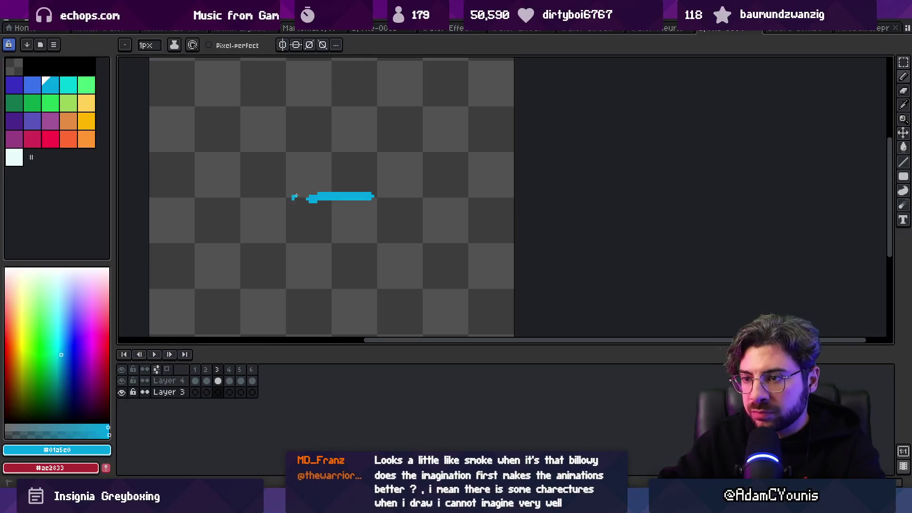
key(Right)
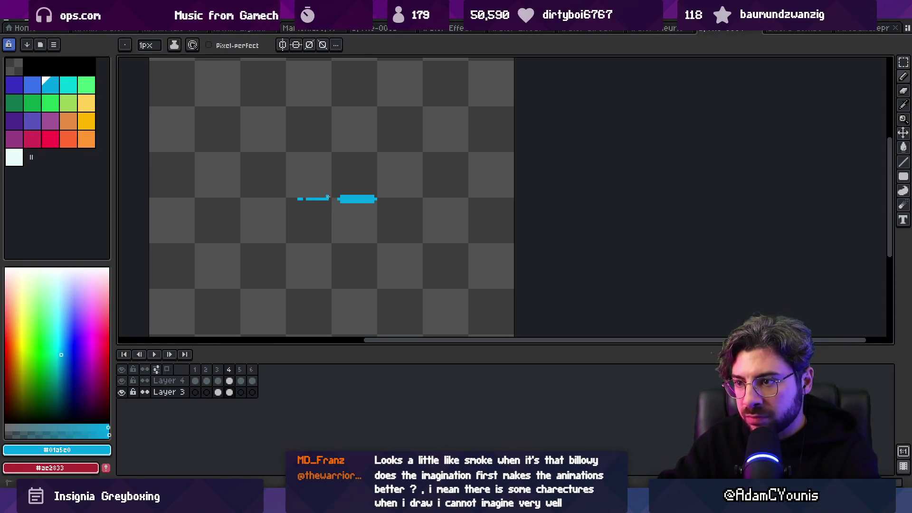
key(Right)
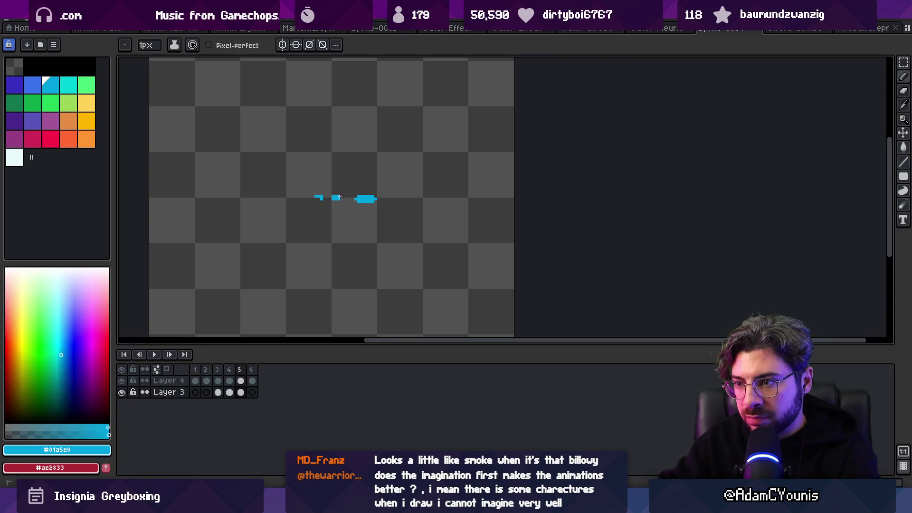
key(Right)
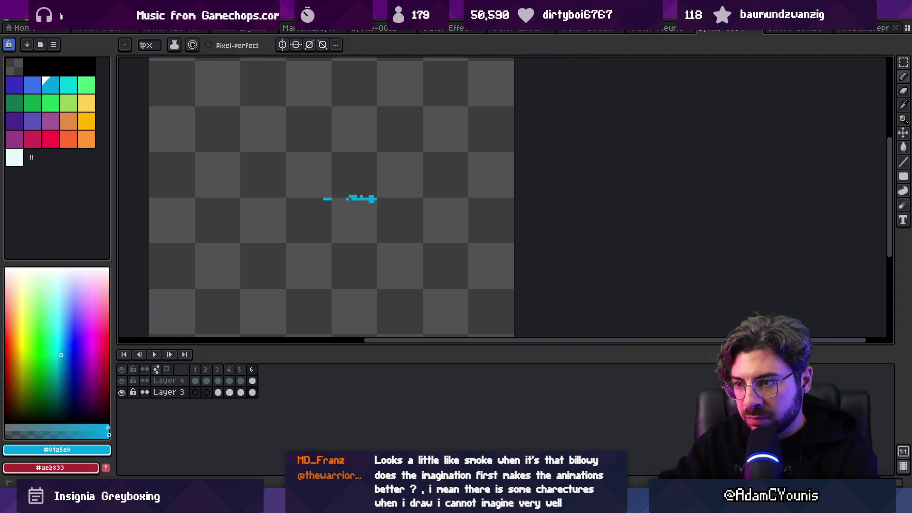
key(Right)
Step: Review the animation at 100% zoom and add frame 7 as a copy of the current frame
key(Return)
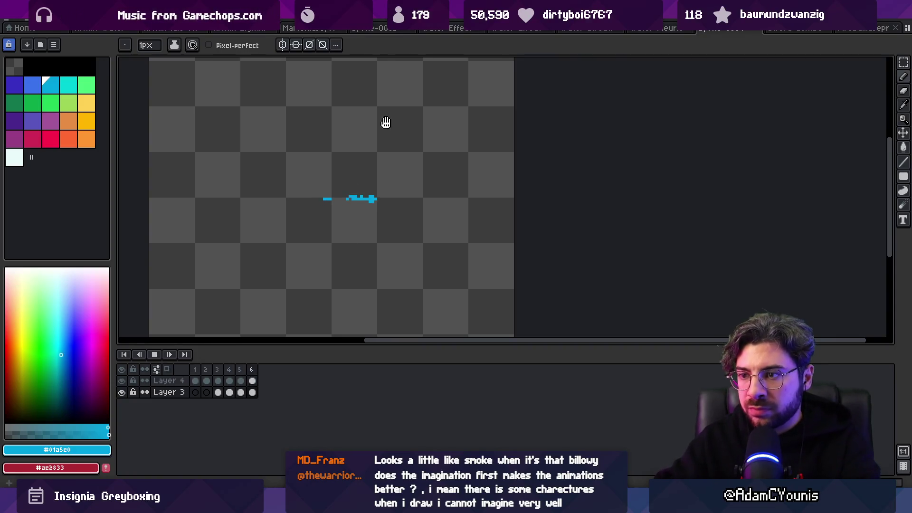
key(z)
key(1)
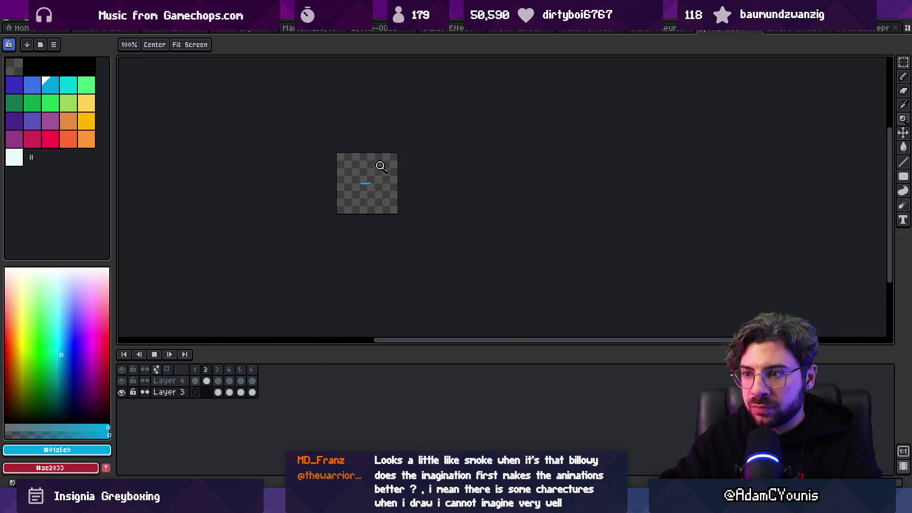
scroll(381, 163, up, 5)
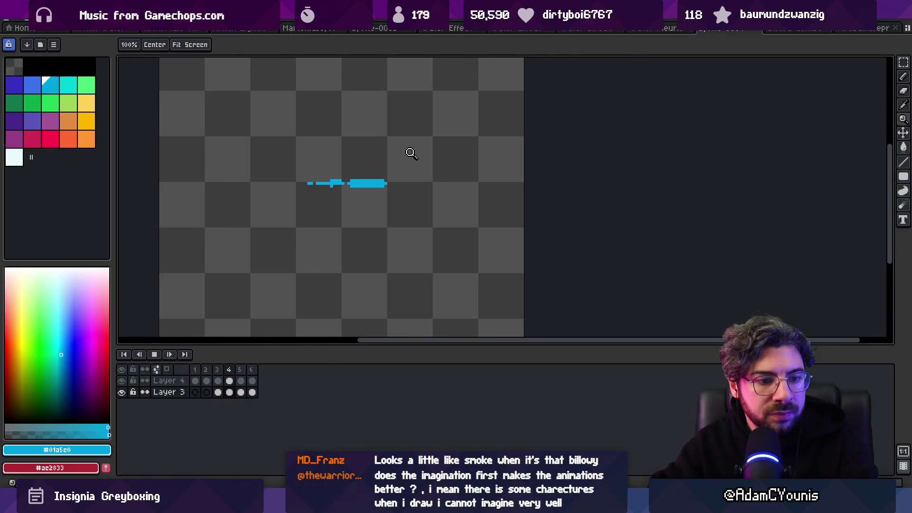
key(Return)
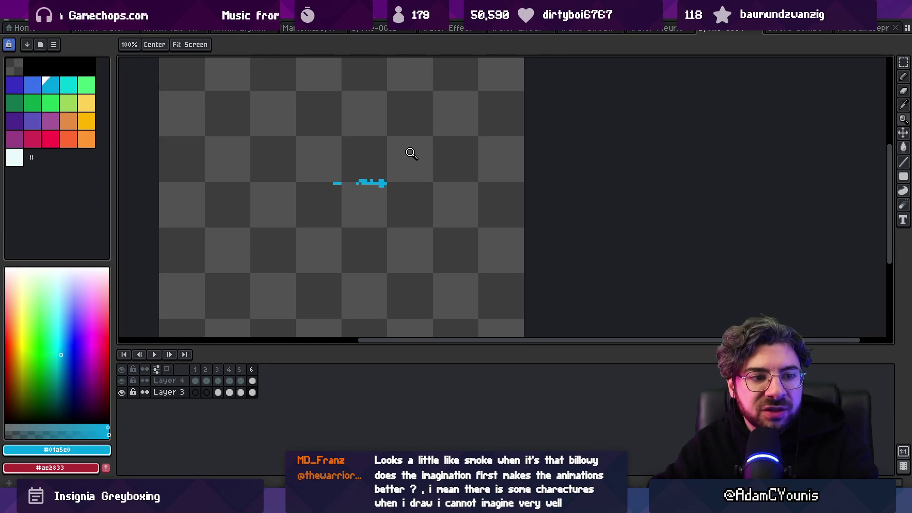
key(Return)
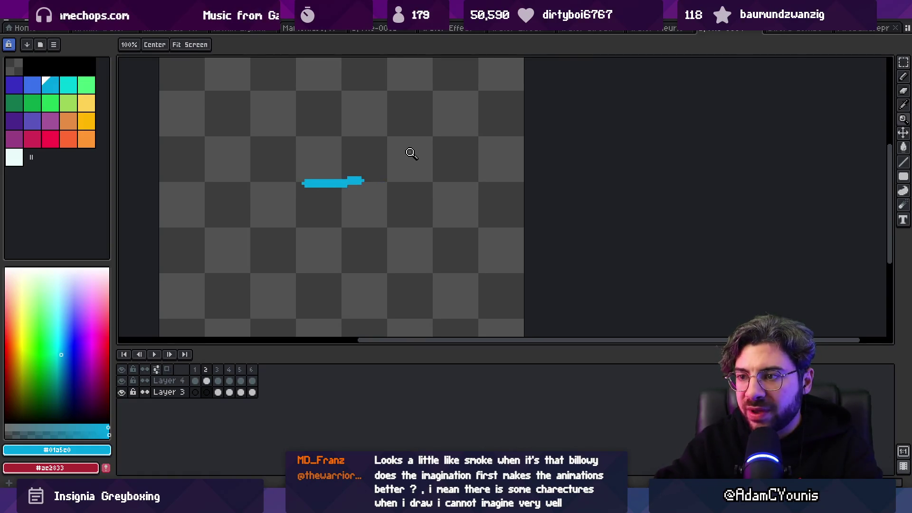
key(b)
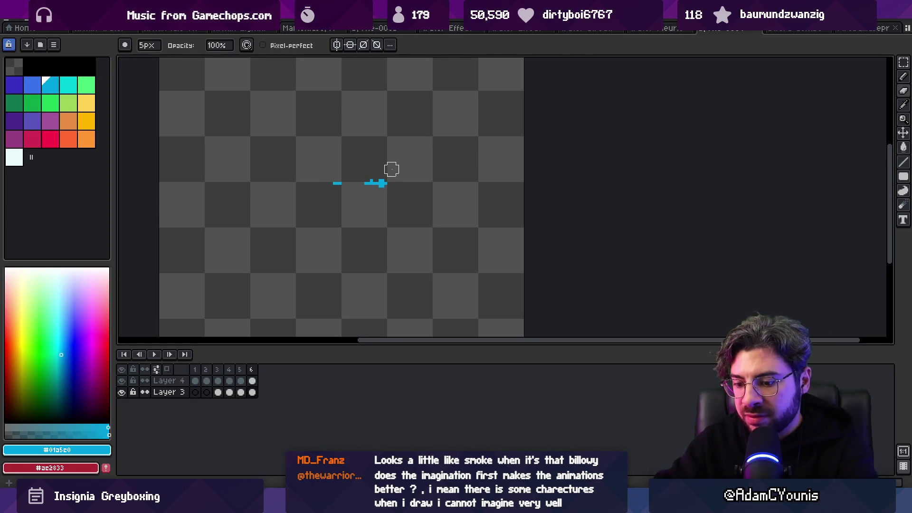
key(alt+n)
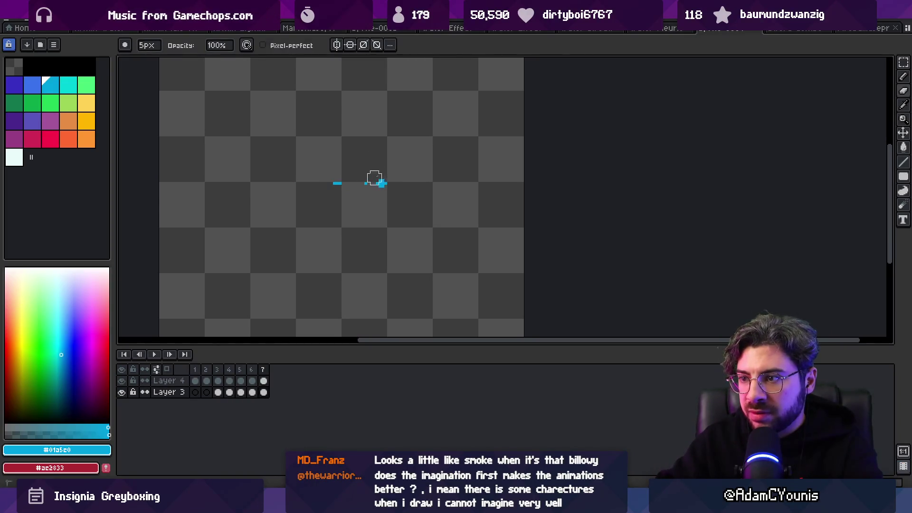
Step: Merge Layer 4 down into Layer 3 and recenter the sprite
key(v)
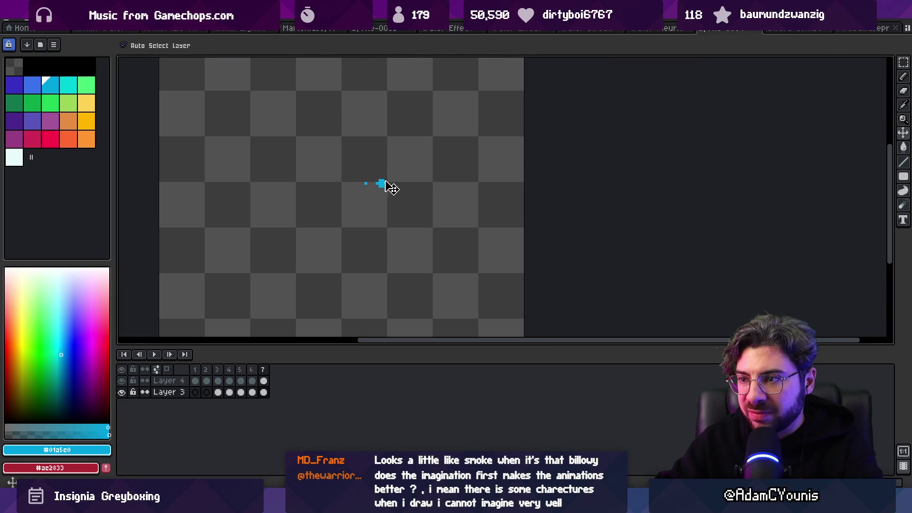
click(385, 185)
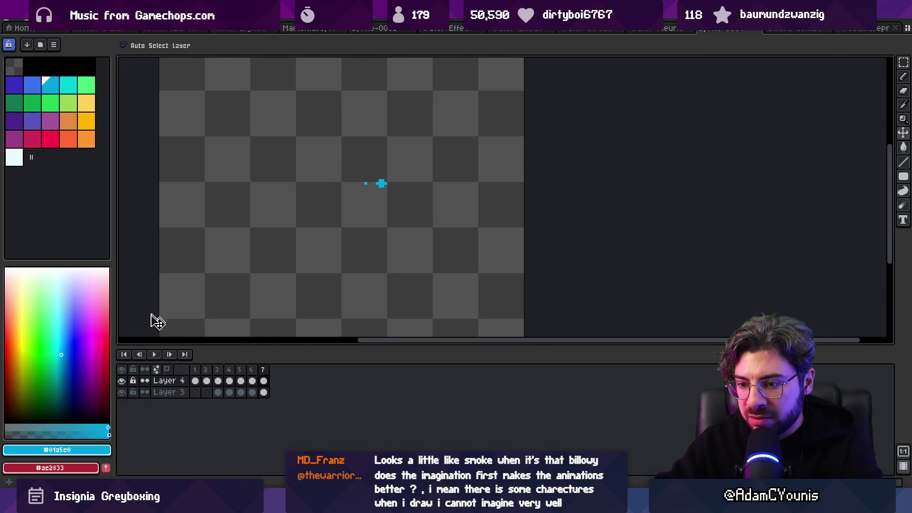
scroll(154, 320, left, 5)
right_click(175, 380)
click(207, 446)
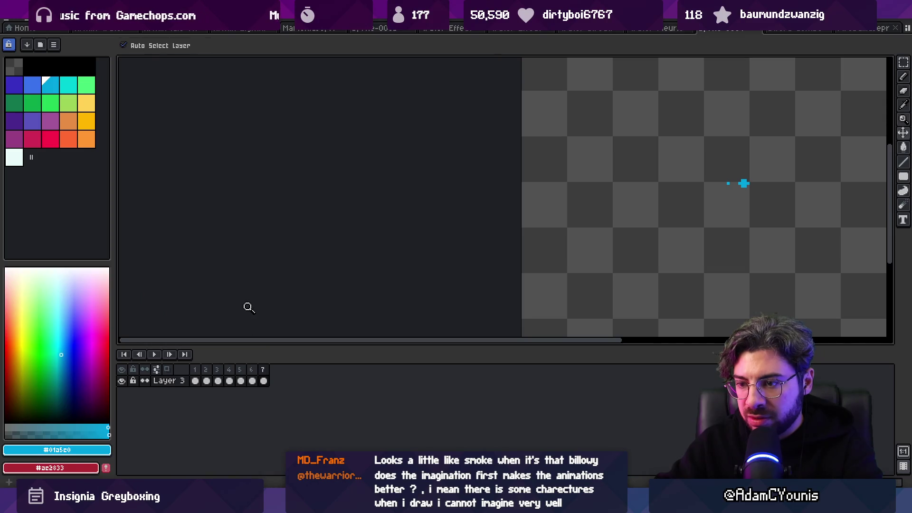
scroll(402, 173, down, 3)
scroll(444, 204, up, 5)
drag(397, 197, 375, 200)
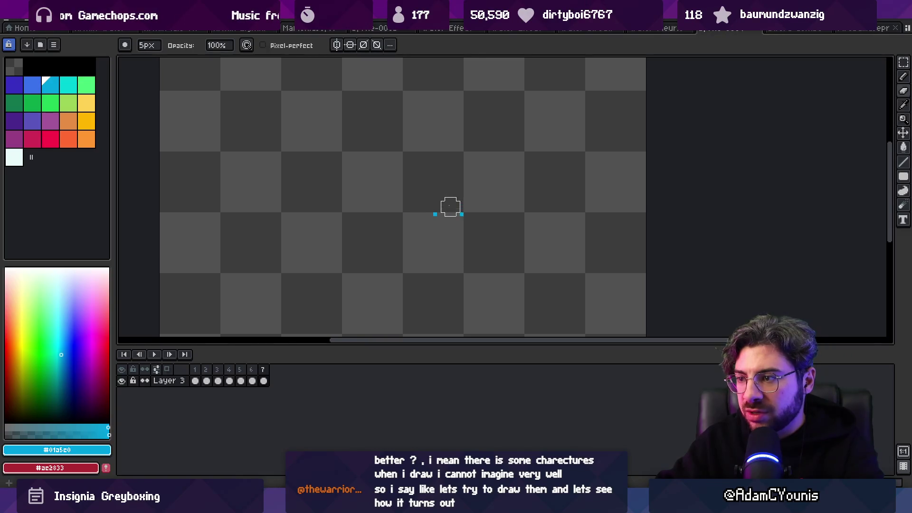
Step: Play the animation and freehand-select the blue pixels on frame 7
key(Return)
key(z)
scroll(380, 199, down, 4)
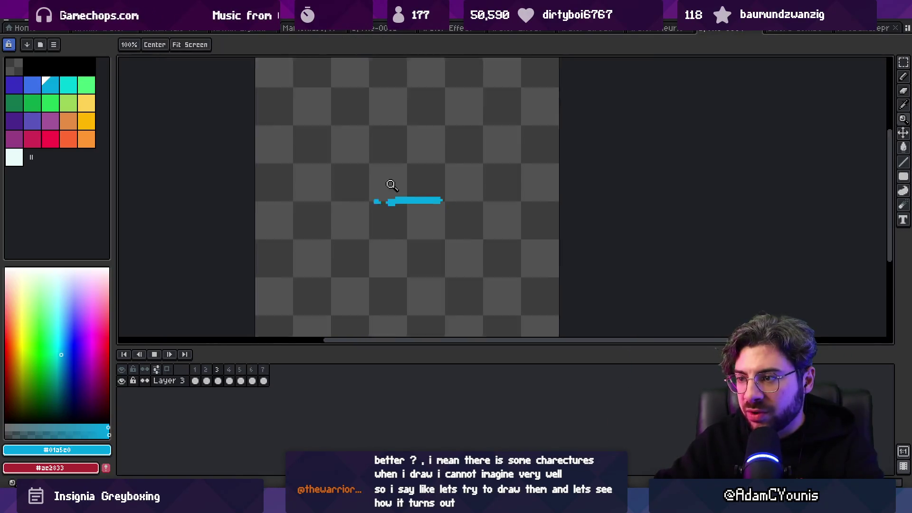
scroll(485, 165, up, 4)
key(Return)
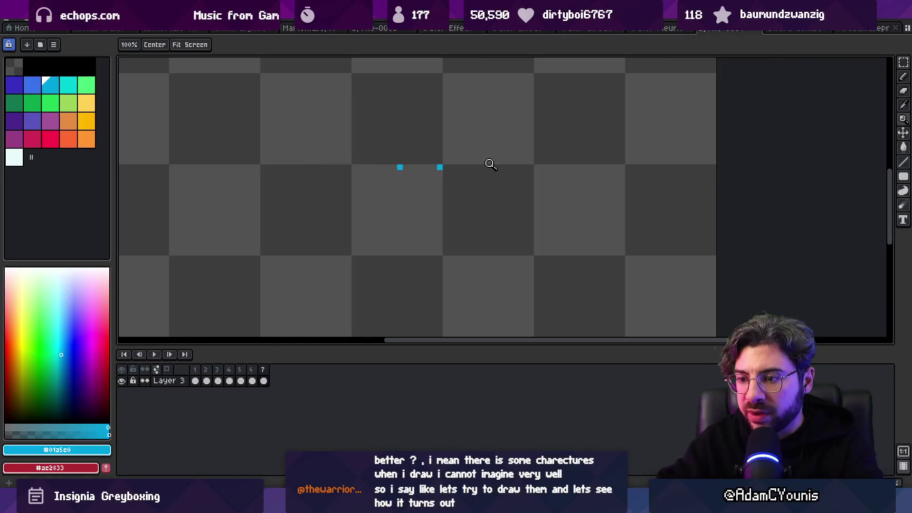
key(q)
drag(394, 143, 391, 144)
key(Return)
Step: Erase the middle of the blue stroke on frame 6 with a 5px eraser
key(z)
scroll(403, 125, down, 3)
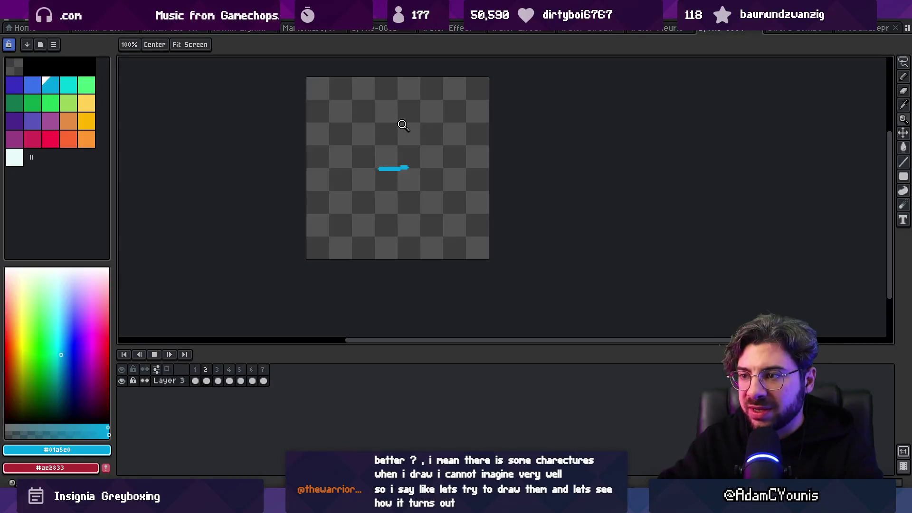
scroll(380, 174, down, 2)
scroll(388, 173, up, 3)
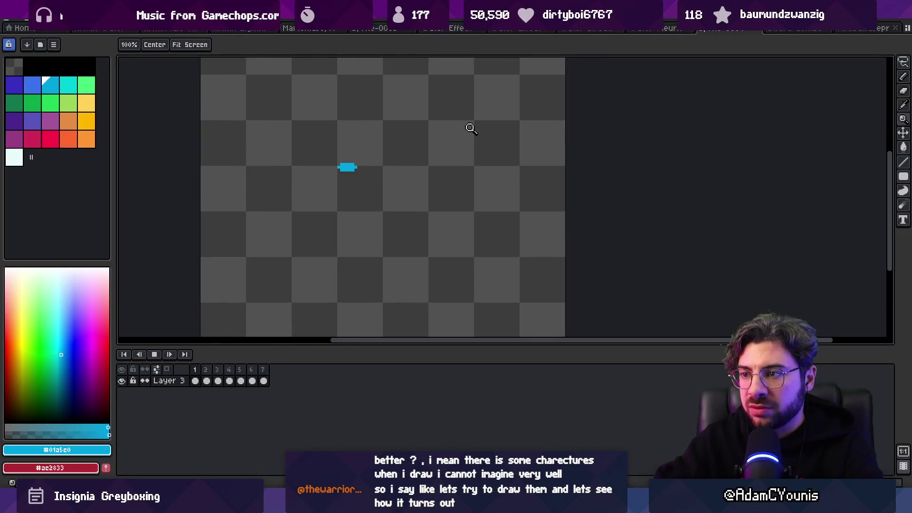
scroll(412, 170, up, 2)
key(b)
key(e)
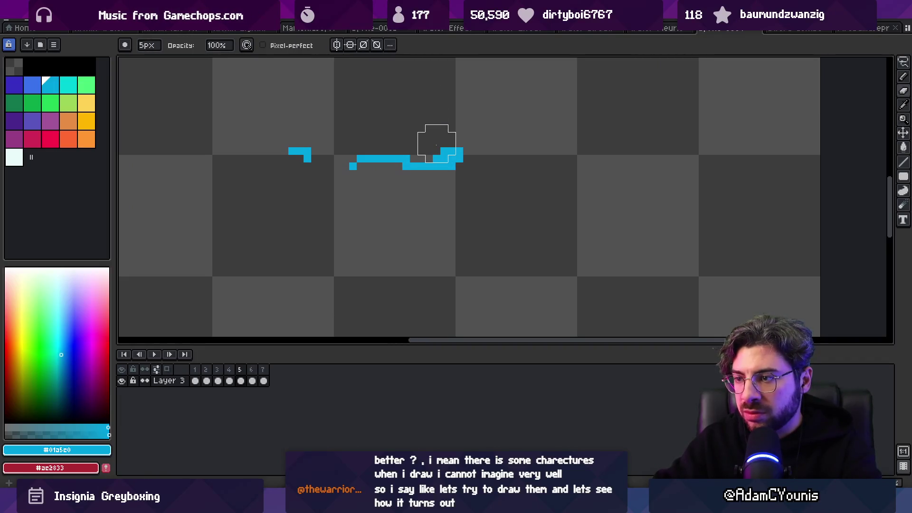
key(b)
key(e)
drag(433, 174, 433, 166)
Step: Stop playback, select Layer 3 cels 1–7, and play the animation to review it
key(z)
scroll(418, 176, down, 3)
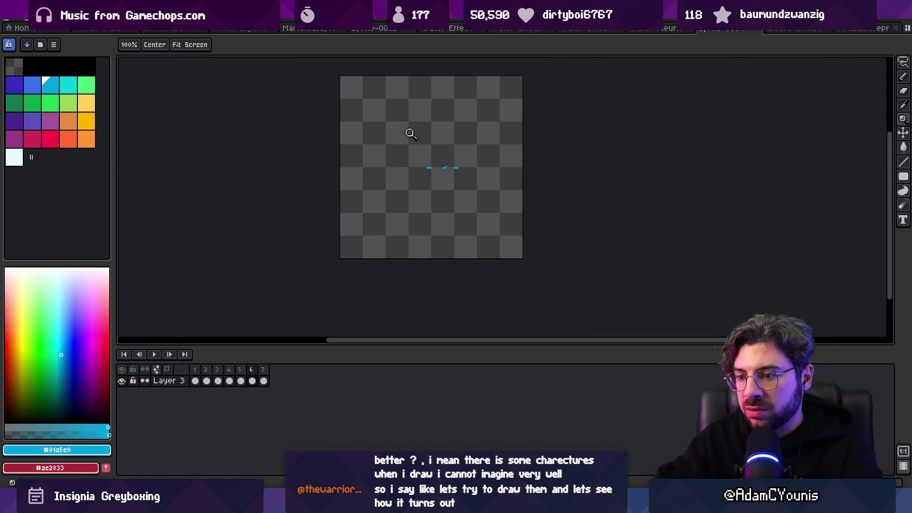
scroll(463, 180, up, 3)
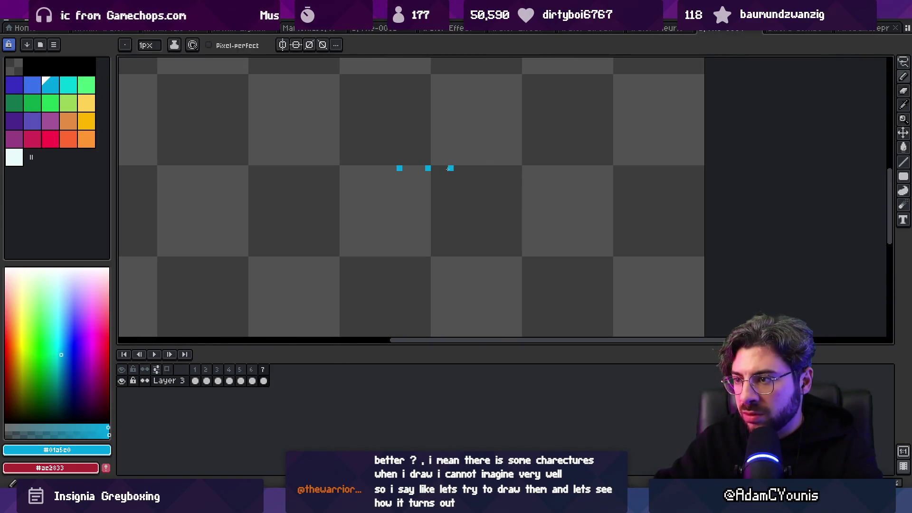
scroll(433, 170, down, 4)
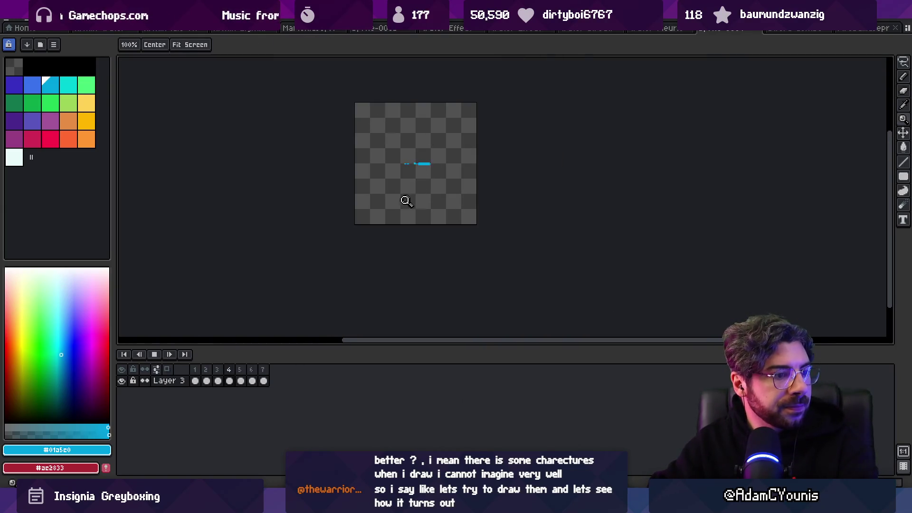
scroll(405, 200, up, 2)
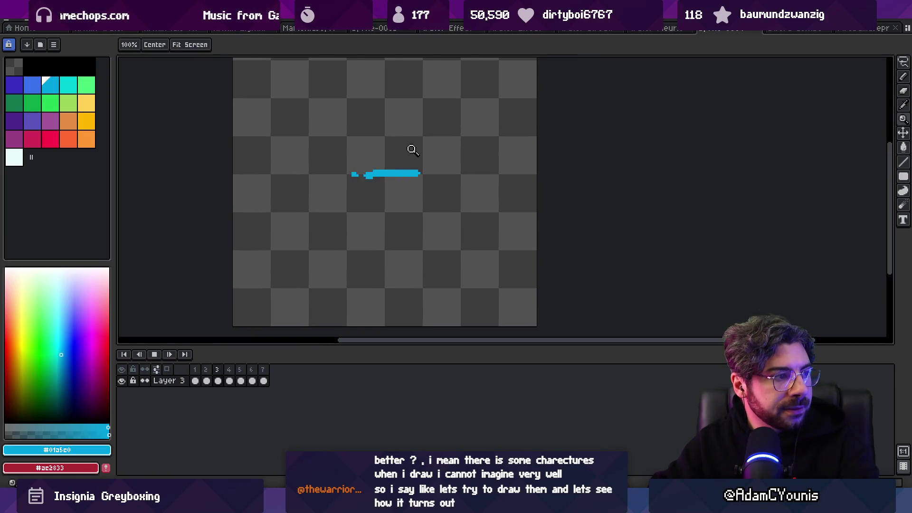
key(Return)
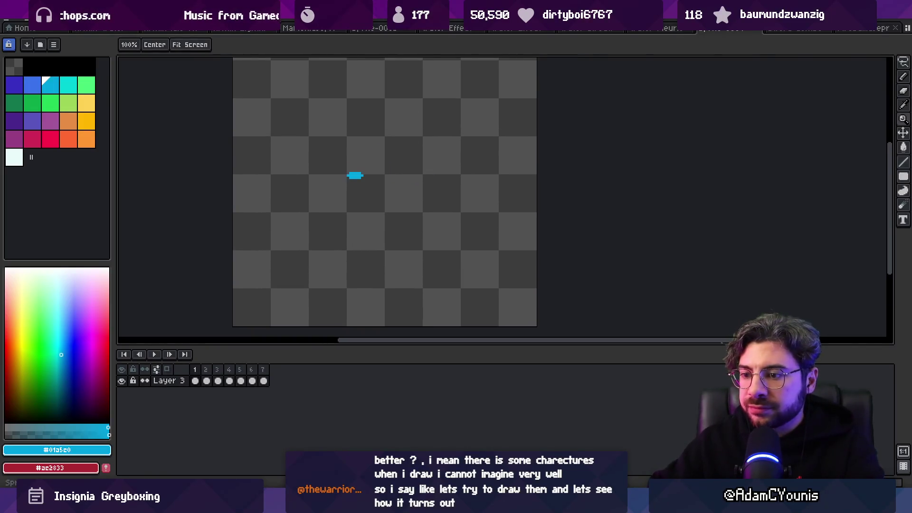
drag(264, 381, 195, 380)
key(v)
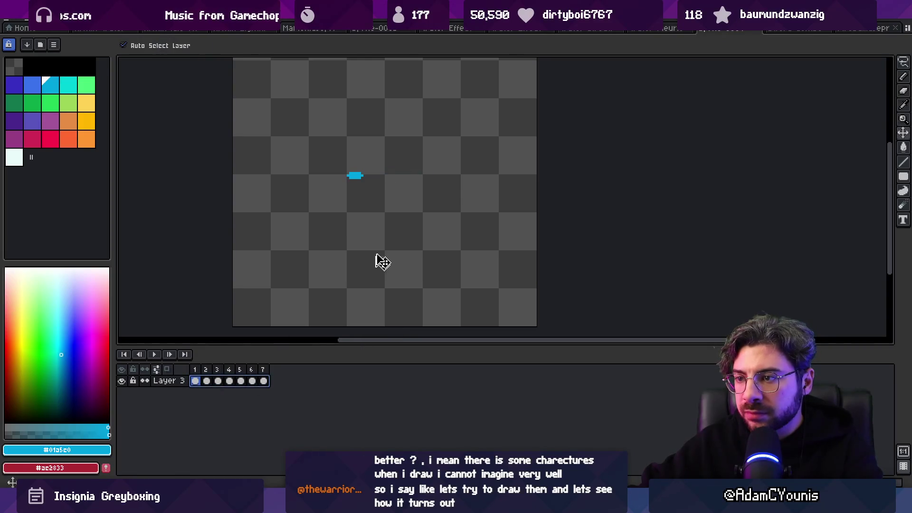
key(Return)
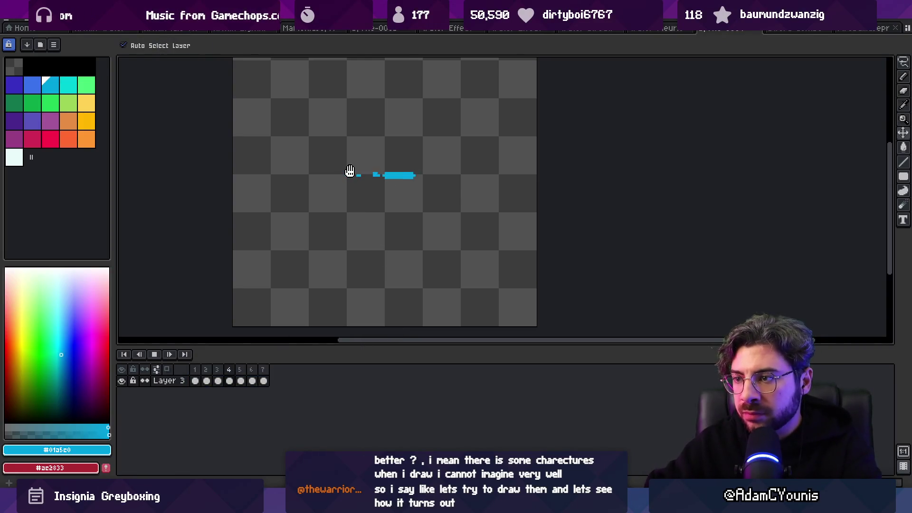
scroll(352, 175, down, 1)
Step: Resize the canvas to 64 × 64 px
click(57, 19)
click(87, 79)
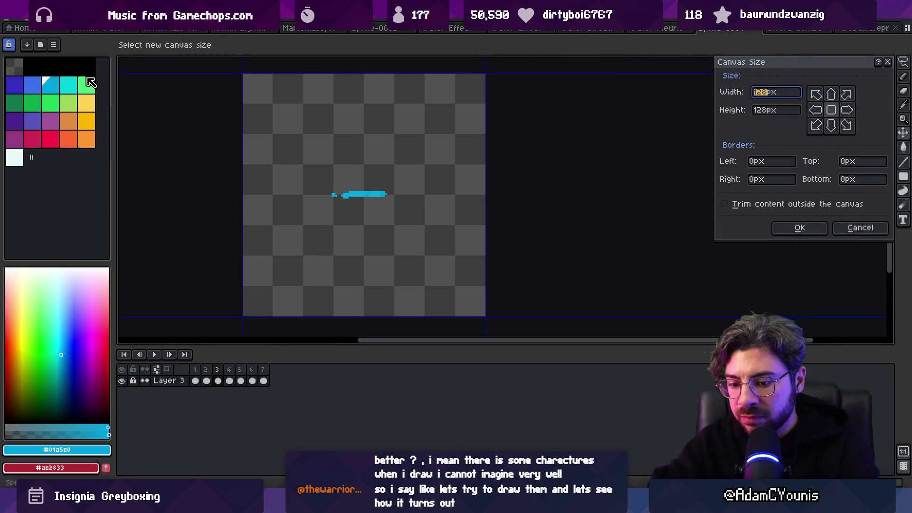
text(64)
key(Tab)
text(64)
key(Return)
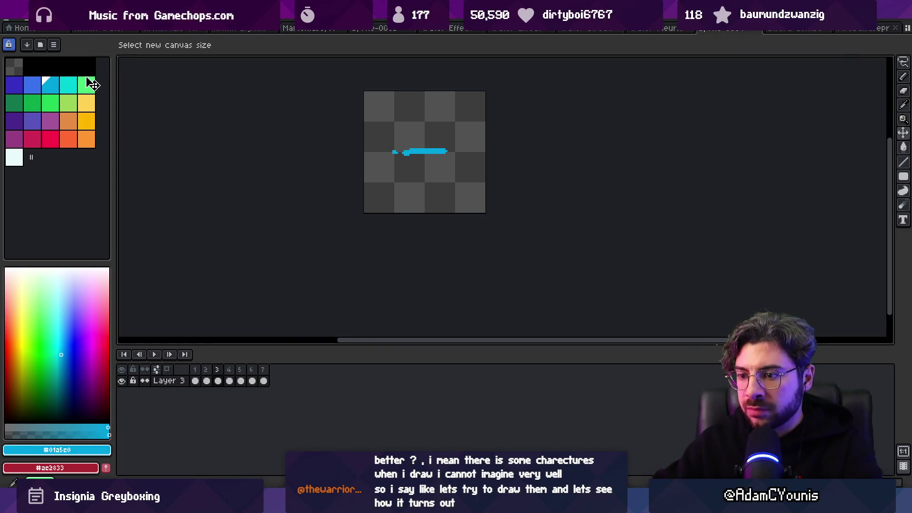
Step: Tag frames 1–7 with a new tag named 'Forward'
drag(196, 372, 264, 377)
right_click(243, 375)
click(294, 414)
text(Forward)
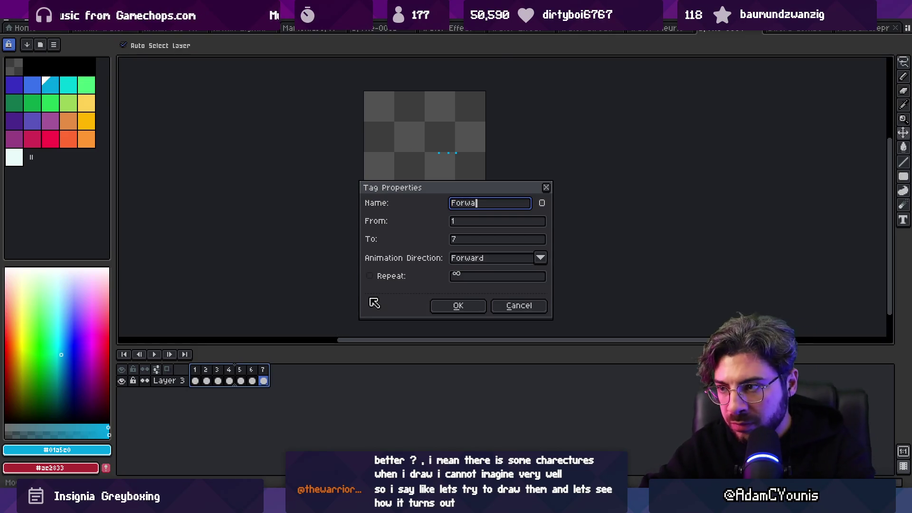
key(Return)
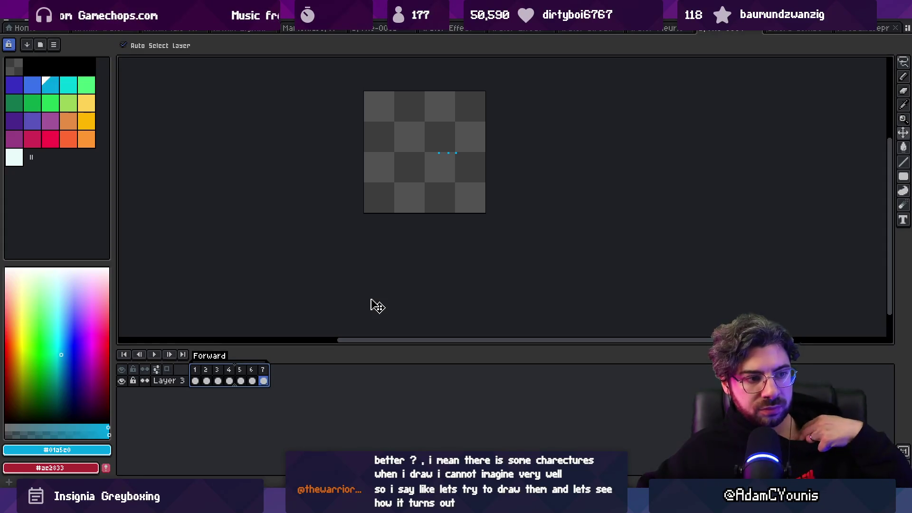
drag(402, 261, 309, 336)
Step: Preview the animation, then tag frames 1–7 as 'Diagonal'
key(Return)
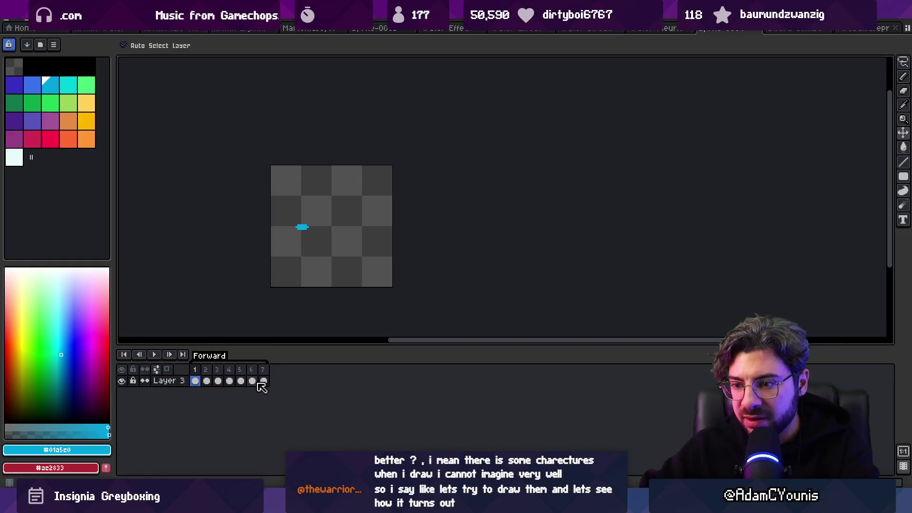
click(236, 364)
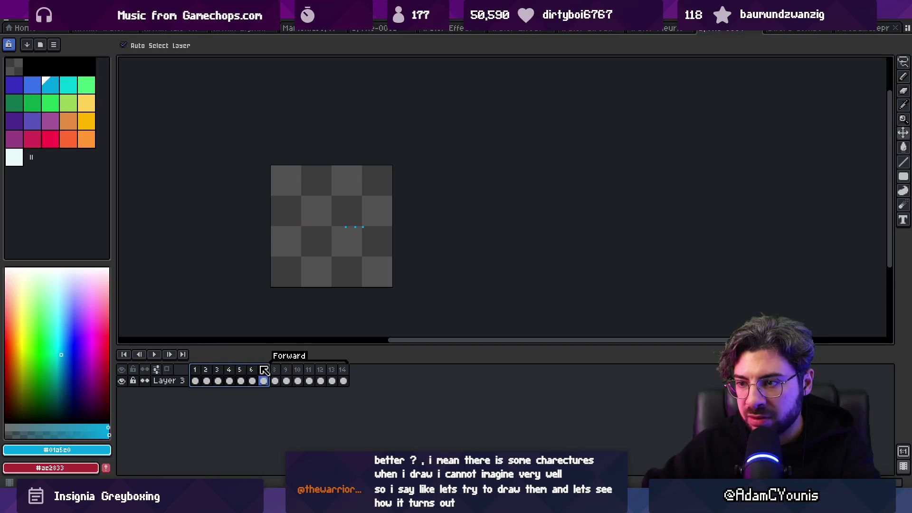
click(263, 375)
drag(266, 375, 195, 369)
right_click(209, 370)
click(270, 417)
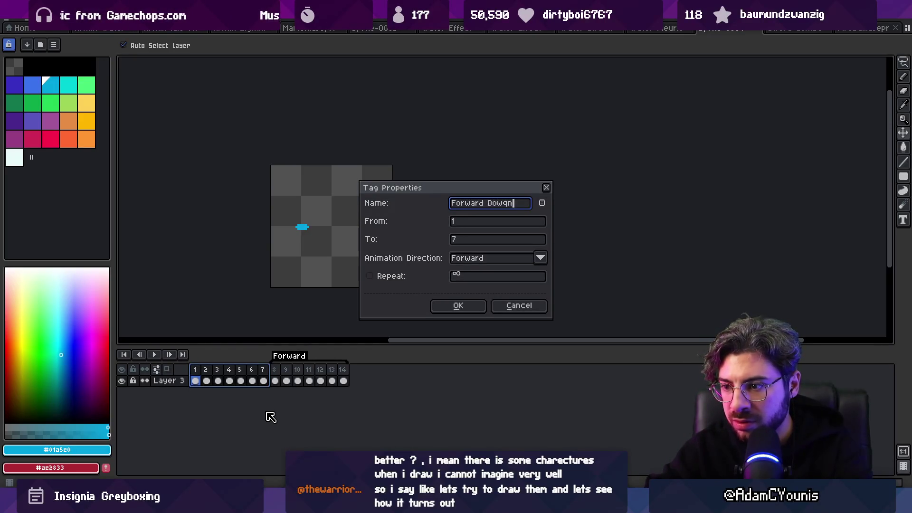
key(BackSpace)
key(BackSpace)
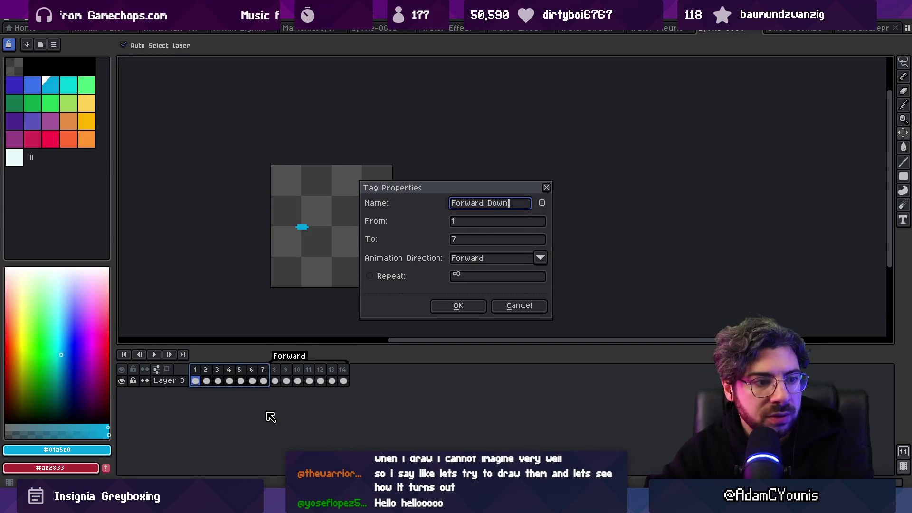
text(Diagonal)
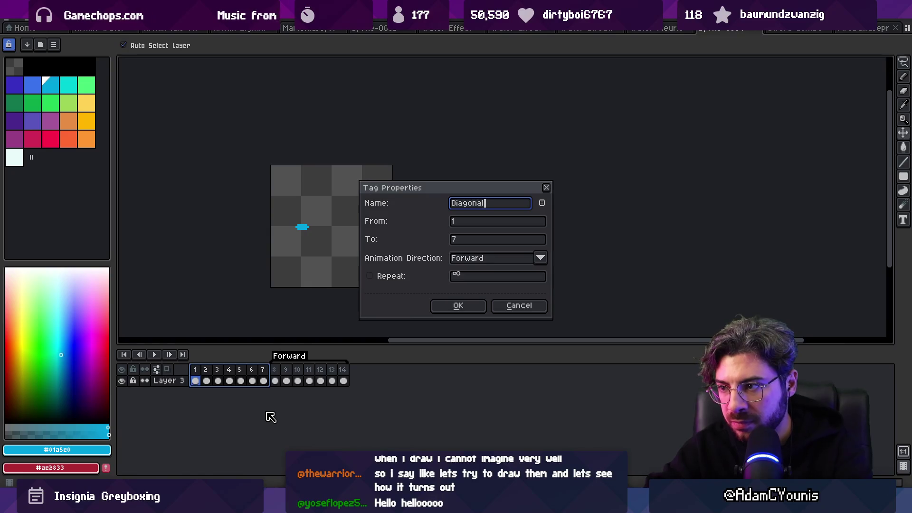
key(Return)
Step: Go back to frame 1 and select the whole canvas with the rectangular marquee
click(263, 380)
click(195, 373)
key(m)
key(ctrl+a)
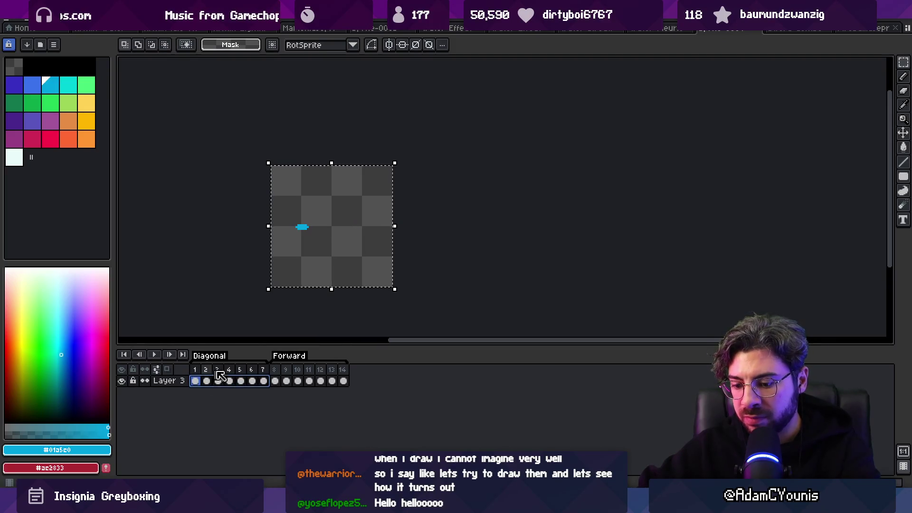
Step: Rotate the selected streak by 45°, apply it, and clear the selection
drag(400, 163, 332, 138)
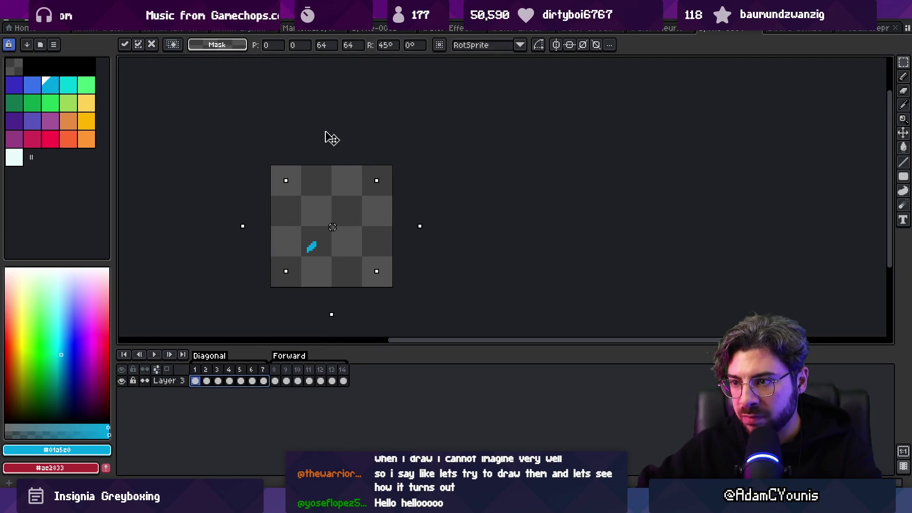
key(Return)
key(Return)
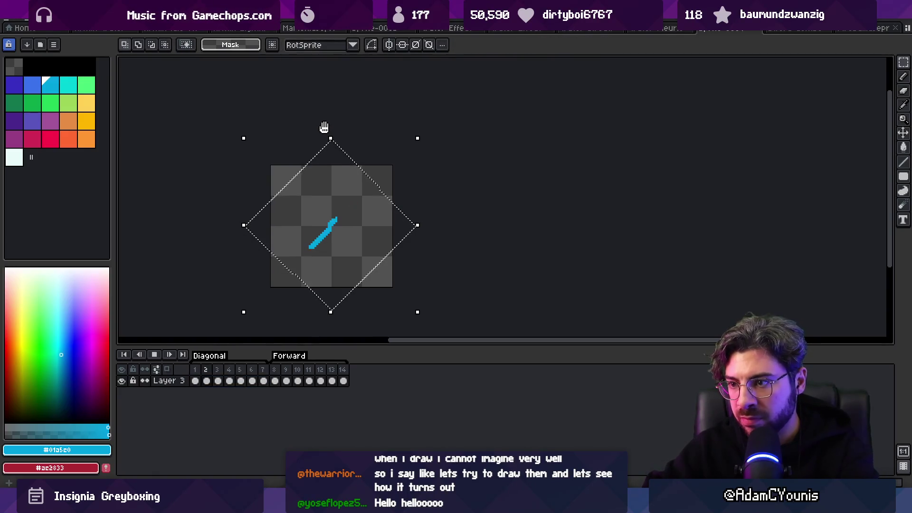
key(ctrl+d)
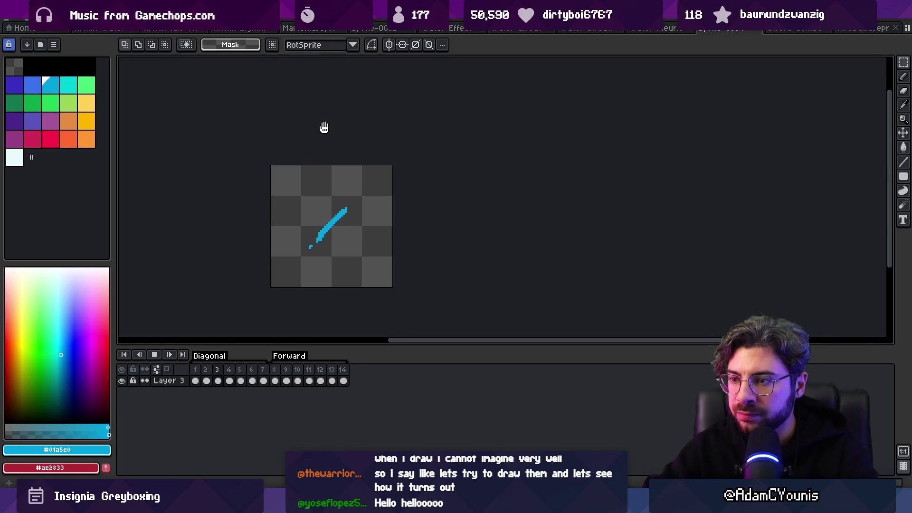
Step: Paste seven new frames ahead of the tags, extending the timeline to 21 frames
scroll(380, 203, down, 3)
scroll(387, 211, up, 3)
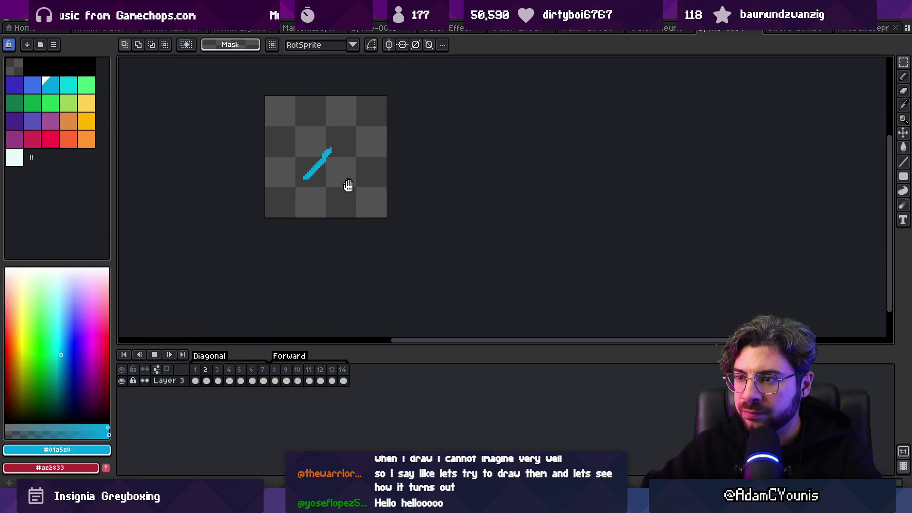
drag(348, 185, 353, 242)
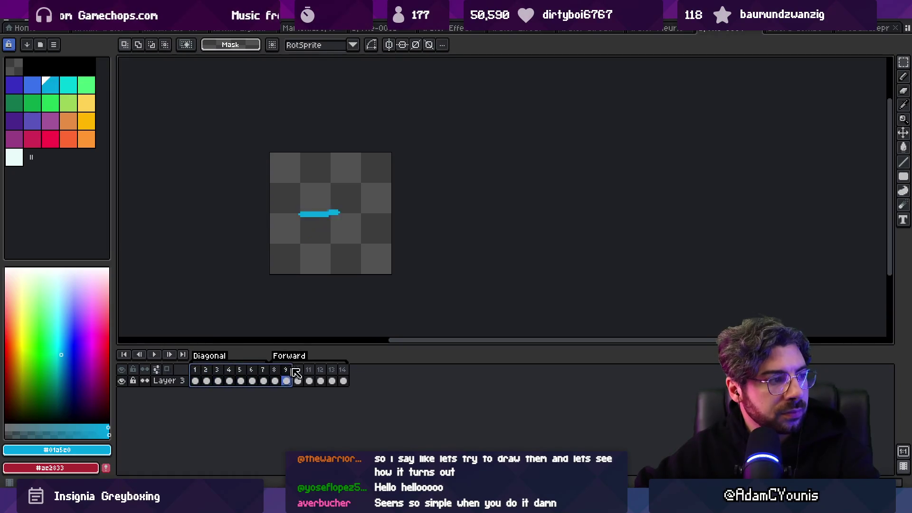
drag(195, 381, 431, 395)
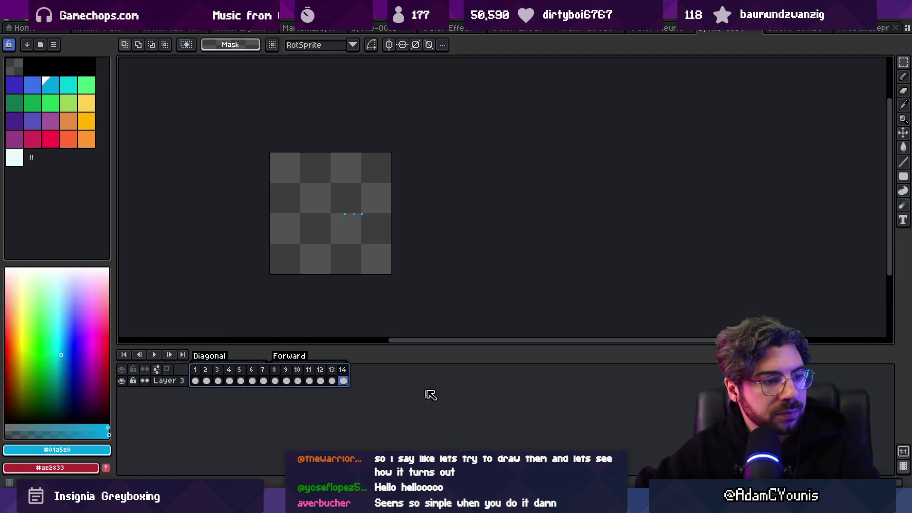
key(Escape)
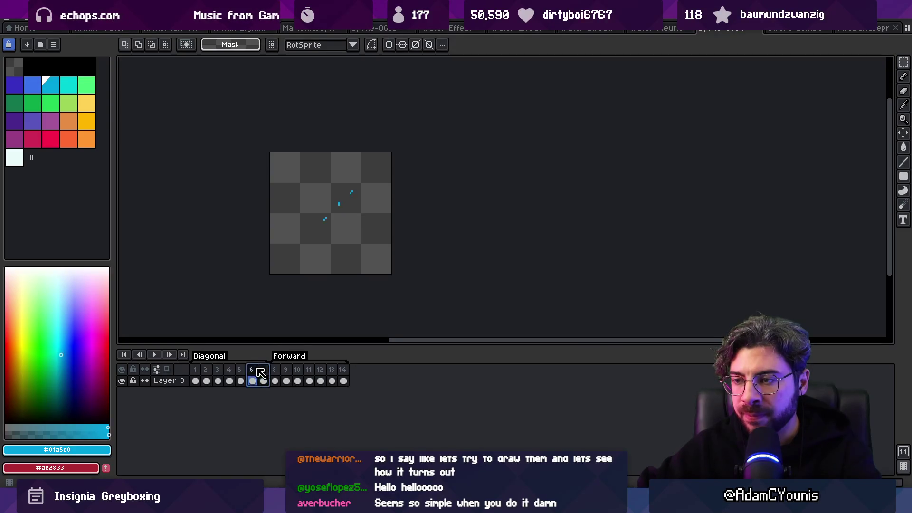
click(263, 373)
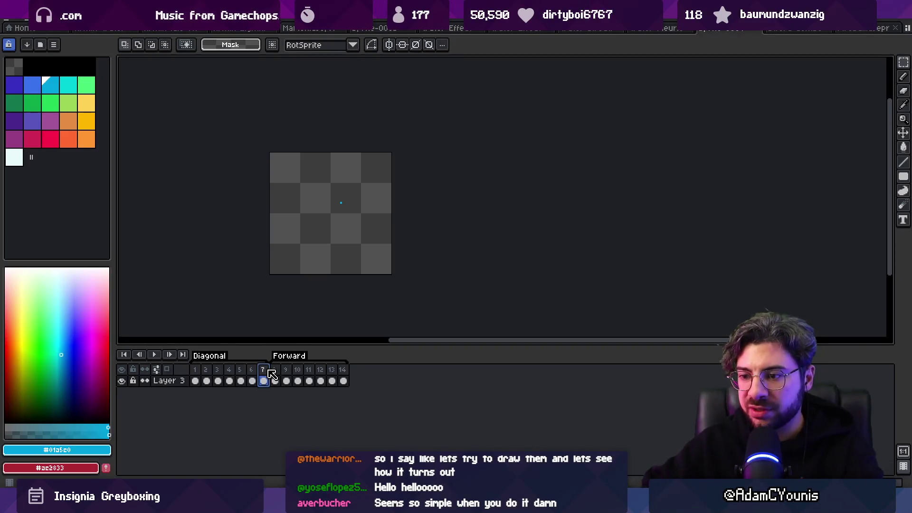
key(ctrl+v)
Step: Tag frames 1–7 'Diagonal Down' and rename the old Diagonal tag to 'Diagonal Up'
drag(257, 376, 195, 380)
right_click(230, 379)
click(285, 414)
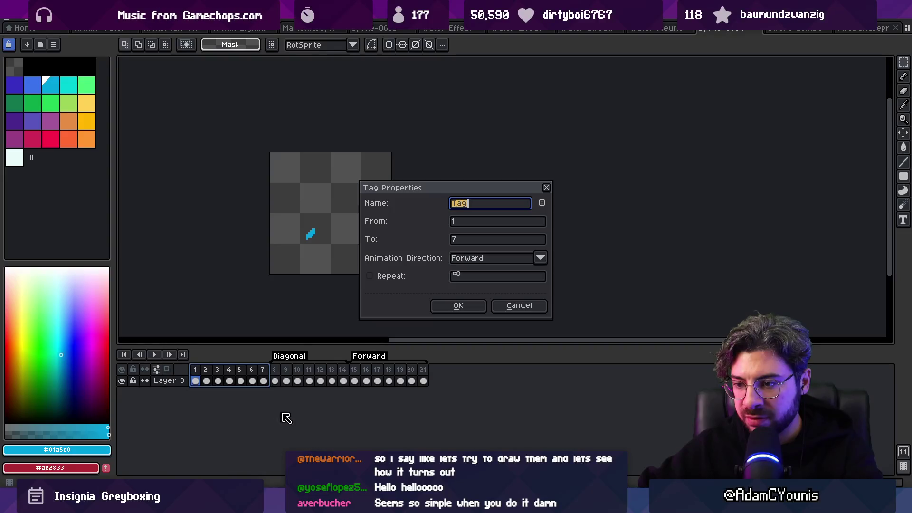
text(Down)
key(Return)
double_click(299, 357)
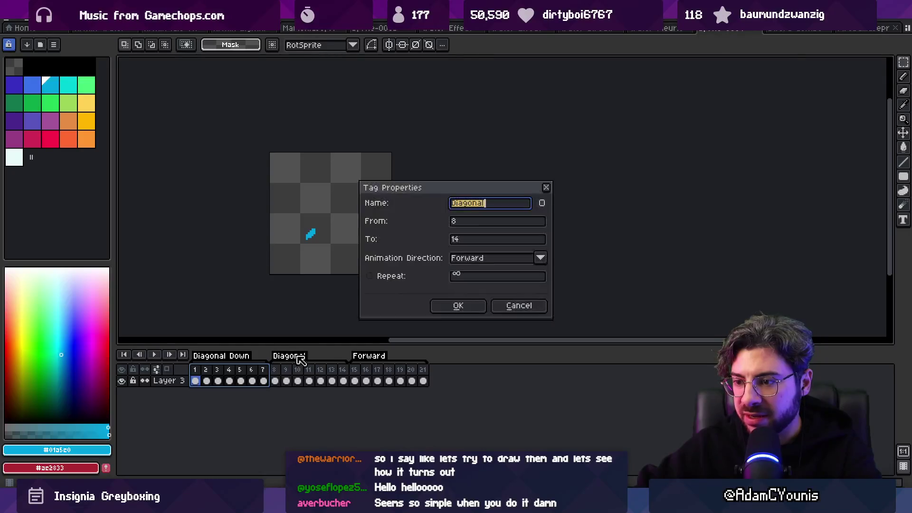
text(p)
key(Return)
key(Return)
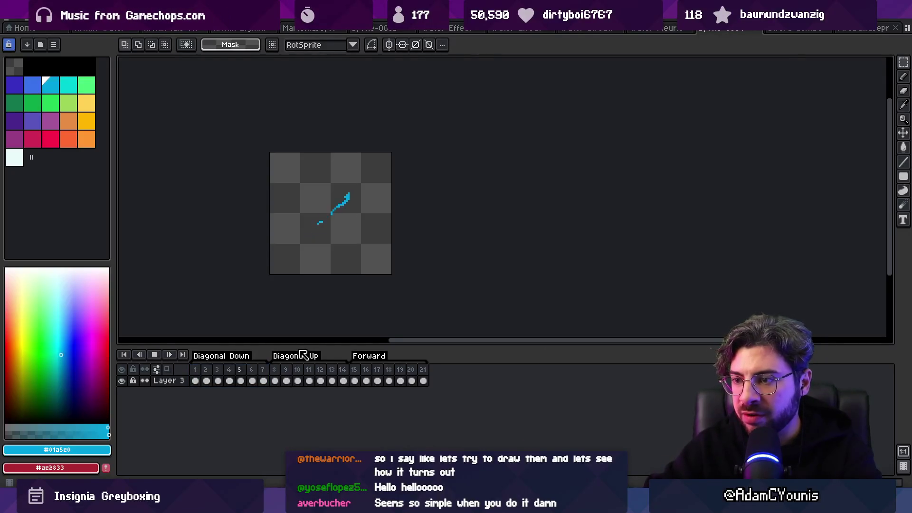
Step: Rotate the streak in frames 1–7 to slant downward and preview the animation
drag(252, 381, 267, 382)
drag(327, 381, 407, 379)
click(195, 381)
click(263, 381)
key(ctrl+a)
drag(195, 380, 262, 380)
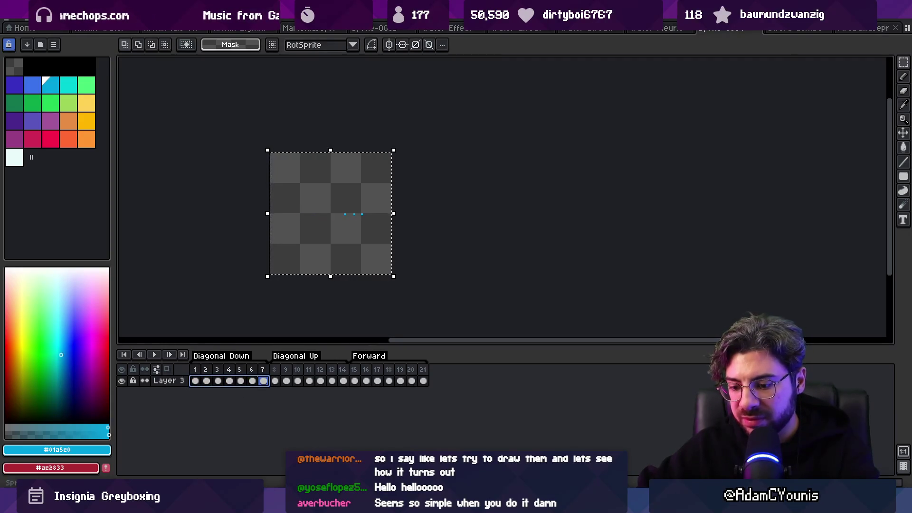
mouse_move(399, 281)
mouse_down()
mouse_move(386, 294)
mouse_move(300, 302)
mouse_move(320, 306)
mouse_up()
key(Return)
key(Return)
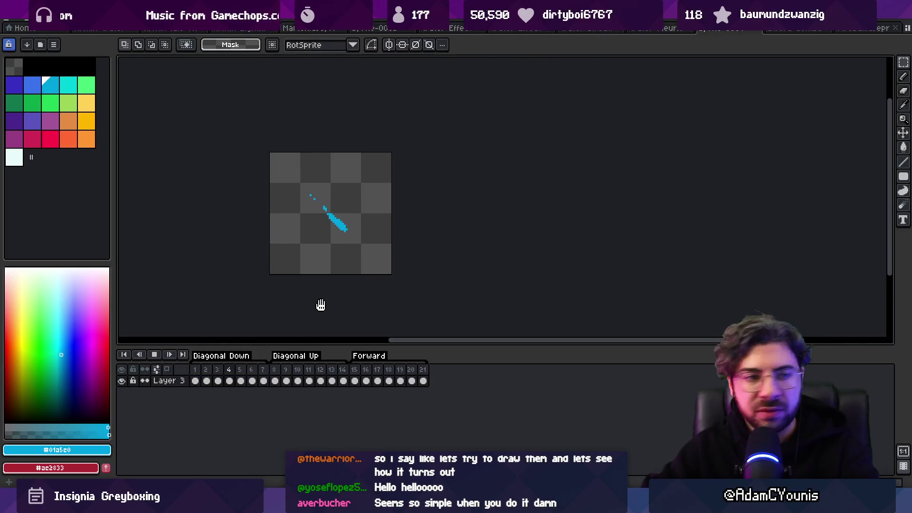
scroll(360, 205, down, 1)
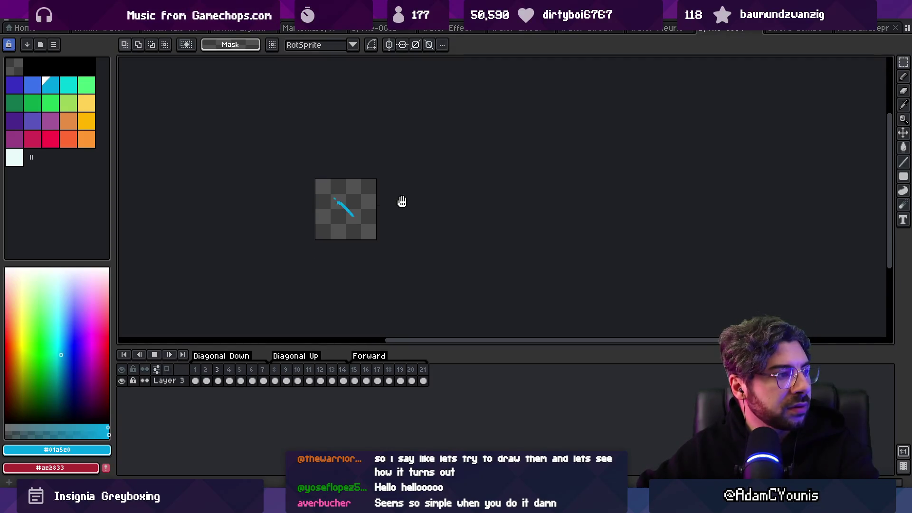
scroll(387, 205, up, 2)
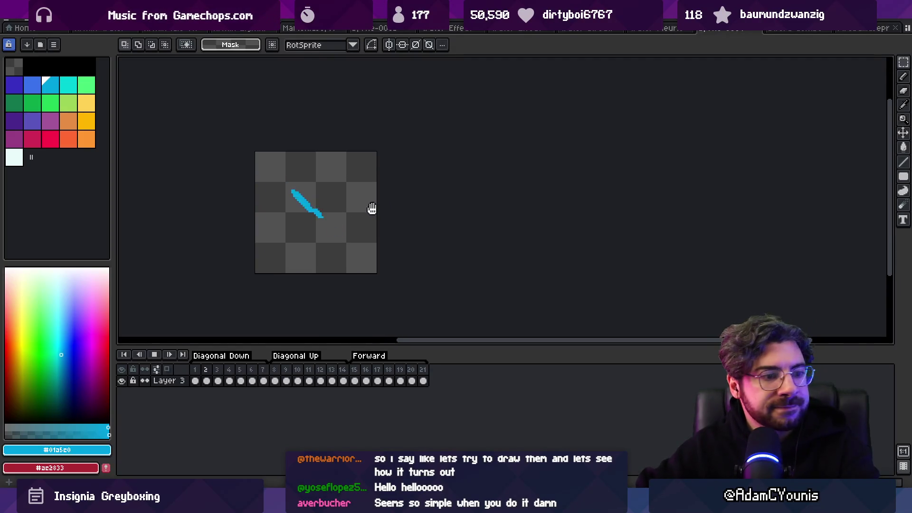
key(Return)
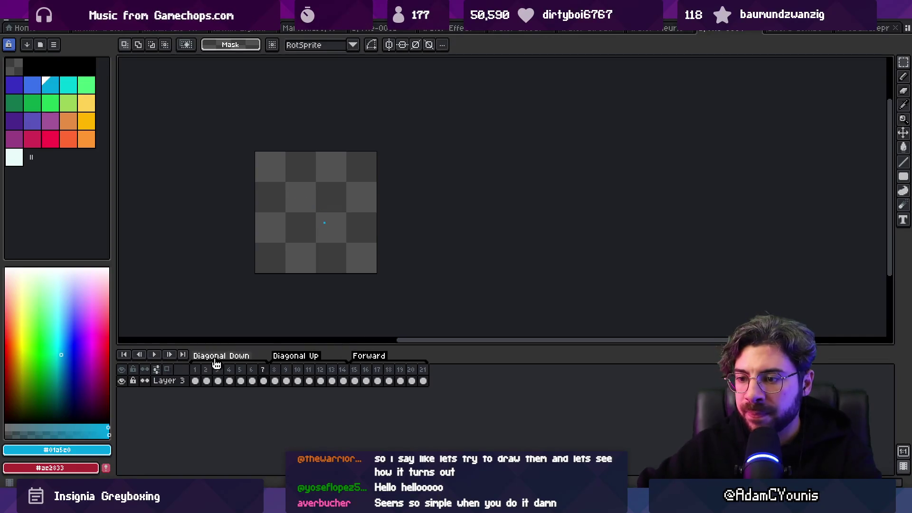
drag(194, 369, 443, 363)
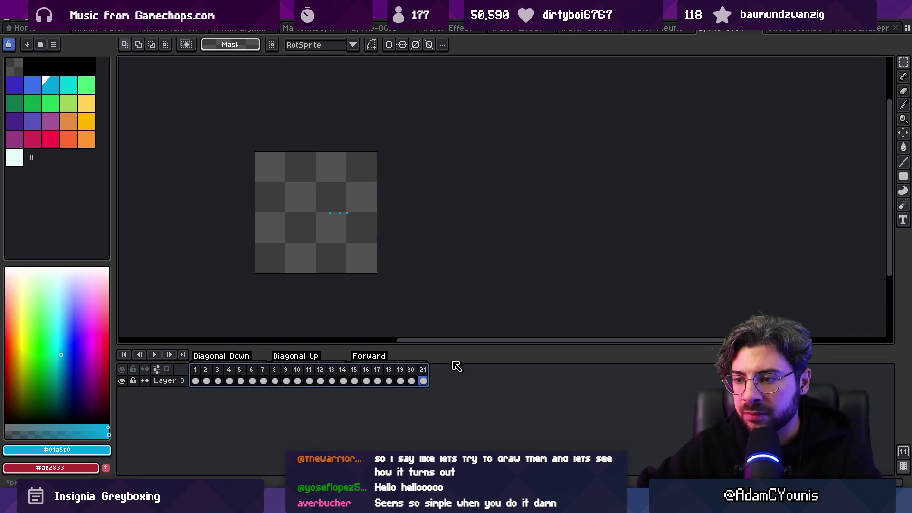
Step: Copy frames 15–21 into new frames 22–28 and keep the Forward tag ending at 21
drag(359, 371, 433, 368)
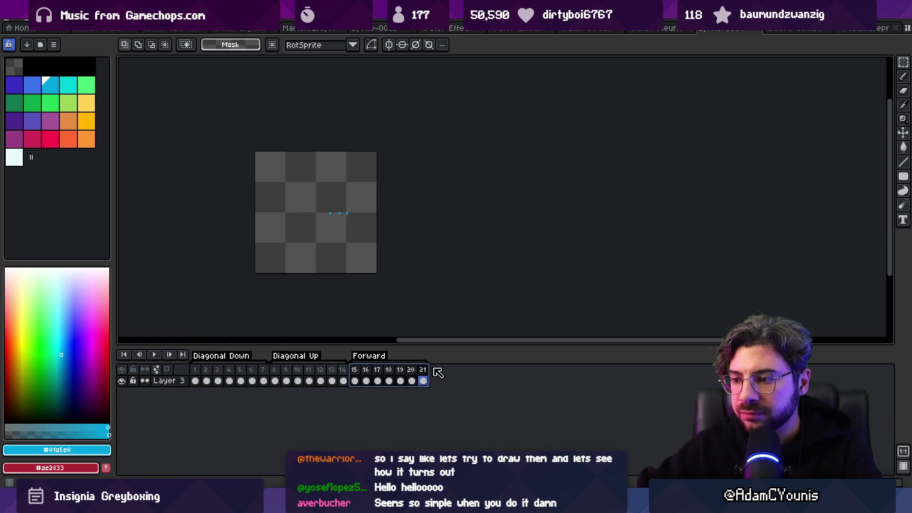
click(377, 375)
click(357, 375)
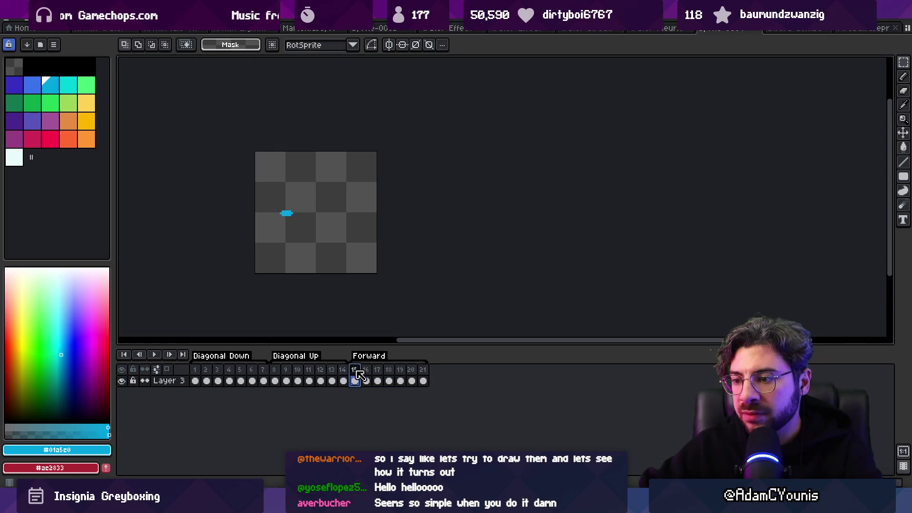
mouse_move(360, 373)
mouse_down()
mouse_move(416, 375)
mouse_move(406, 379)
mouse_up()
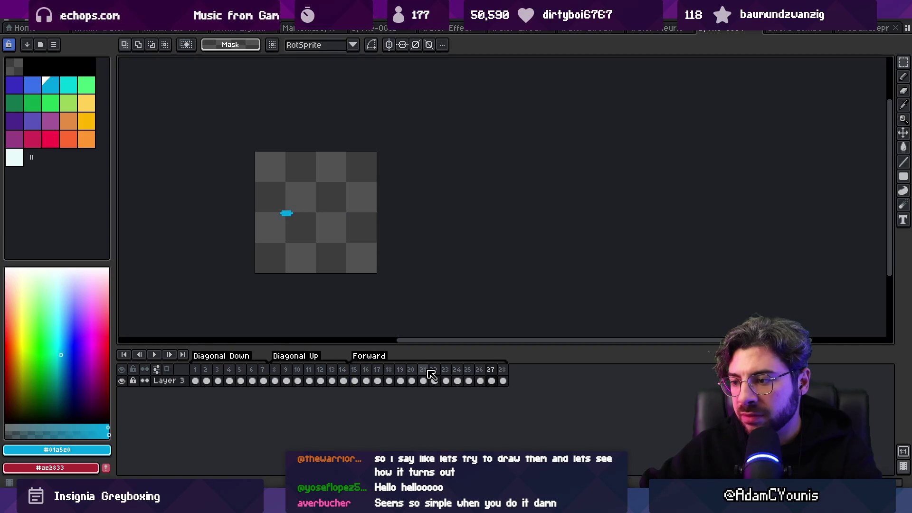
double_click(369, 356)
click(477, 239)
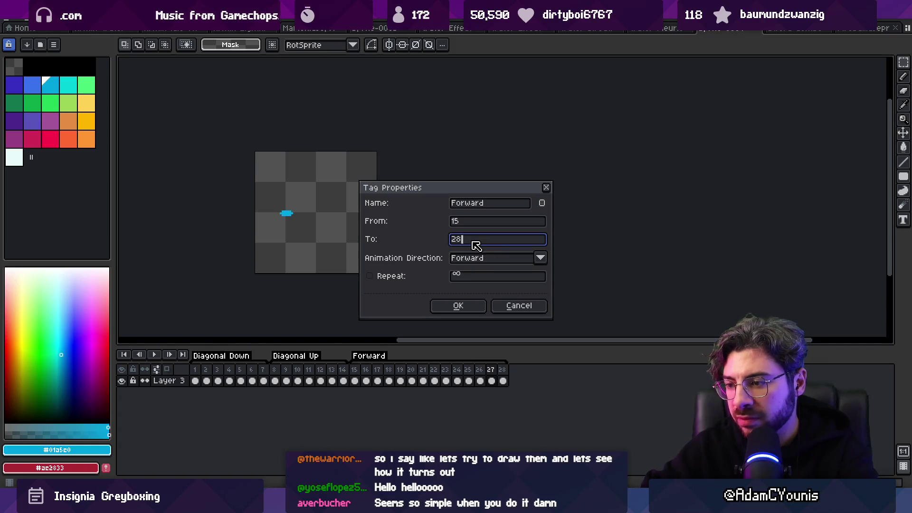
key(Return)
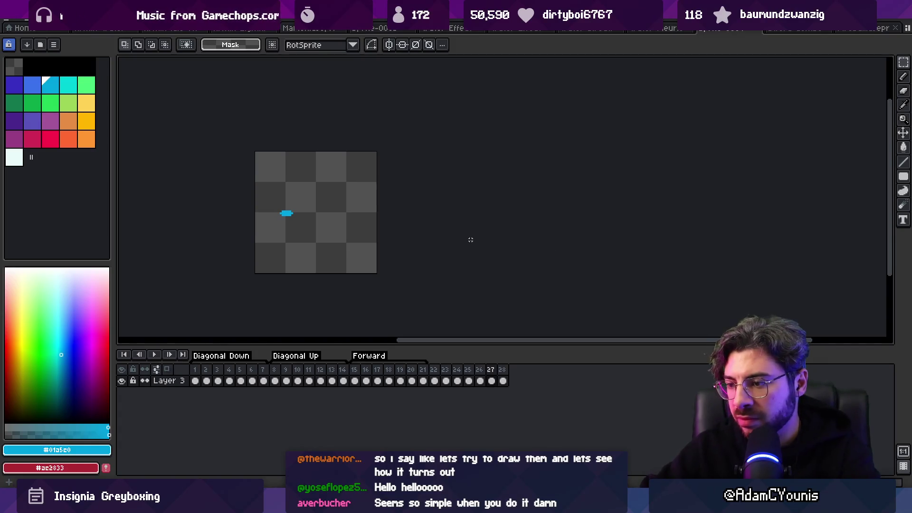
Step: Tag the copied frames 22–28 as 'Up'
drag(433, 369, 480, 370)
right_click(483, 370)
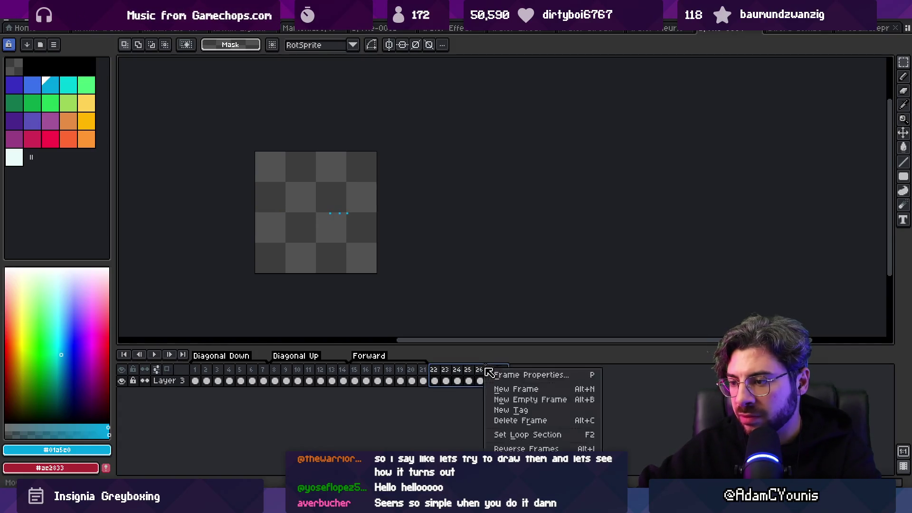
click(530, 411)
text(Up)
key(Return)
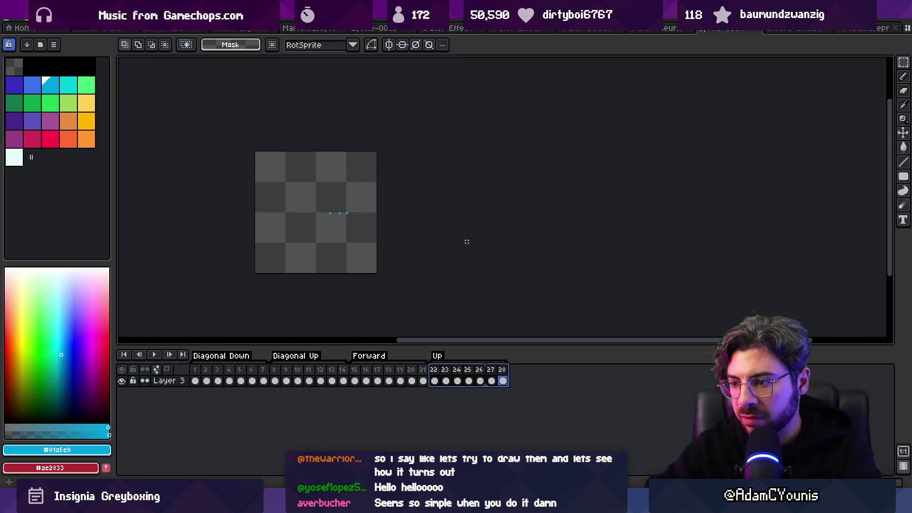
Step: Rotate the slash in the Up frames toward vertical and apply it
key(ctrl+a)
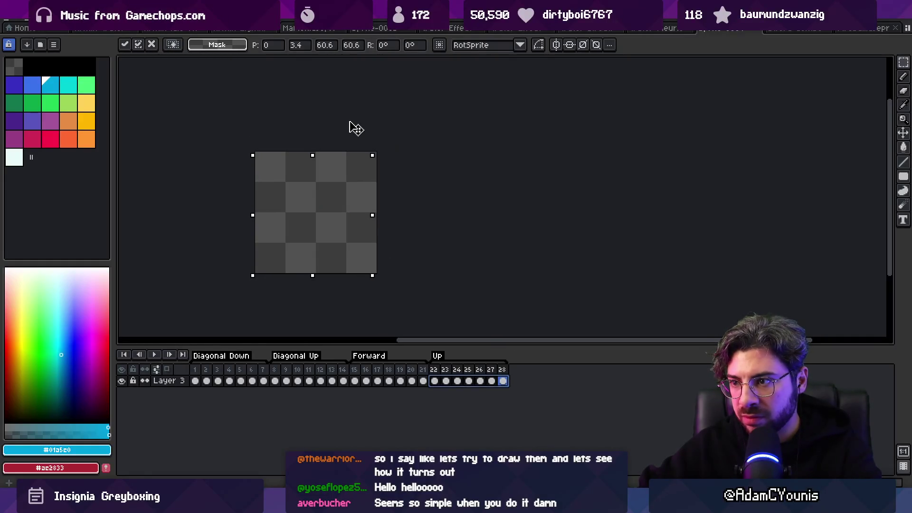
drag(385, 147, 300, 108)
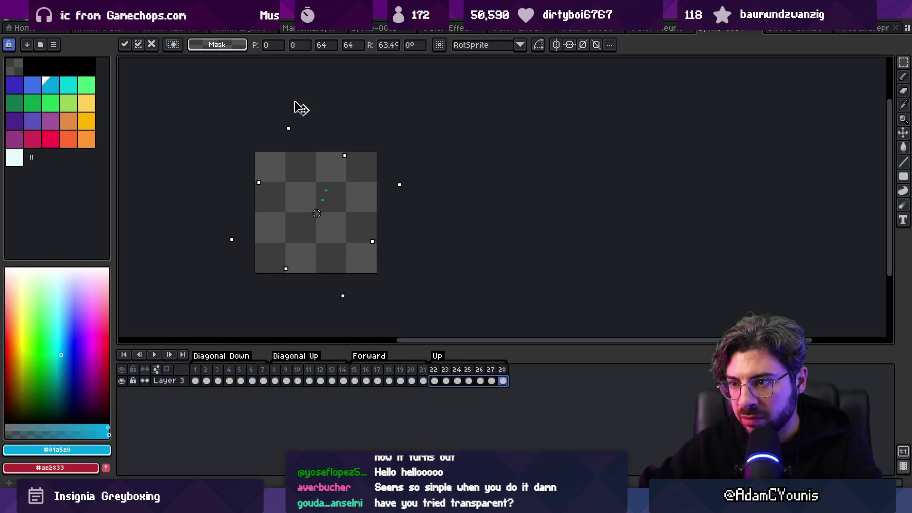
key(Return)
key(Return)
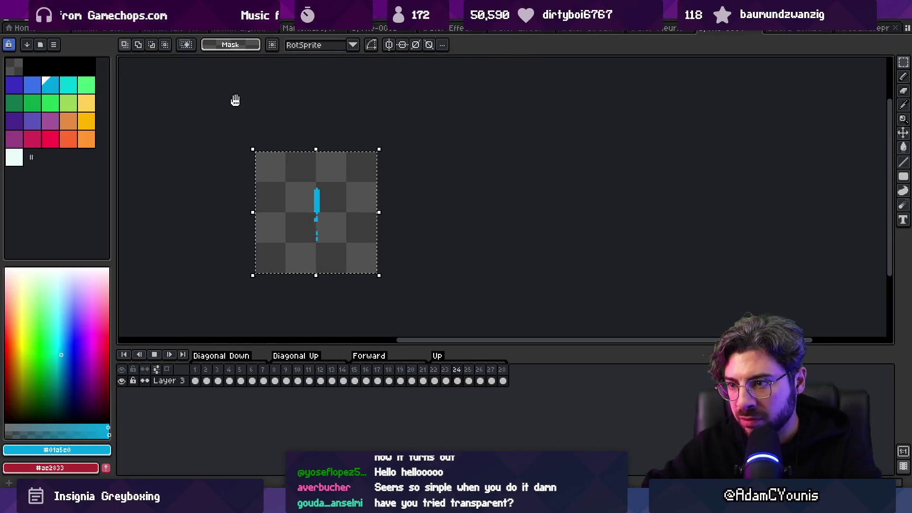
key(ctrl+a)
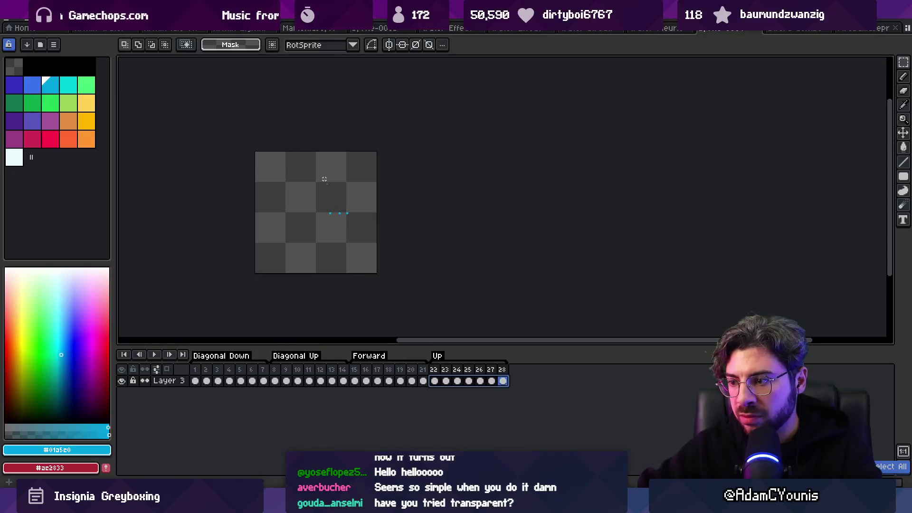
mouse_move(503, 381)
mouse_down()
mouse_move(342, 381)
mouse_move(439, 380)
mouse_move(430, 382)
mouse_up()
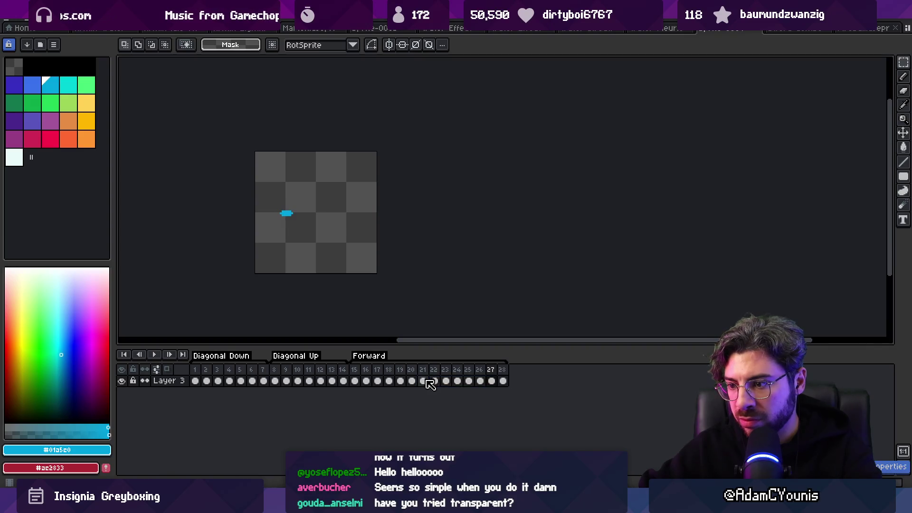
Step: Delete the Up frames and copy Forward frames 15–21 again into 22–28
key(alt+BackSpace)
drag(361, 375, 432, 372)
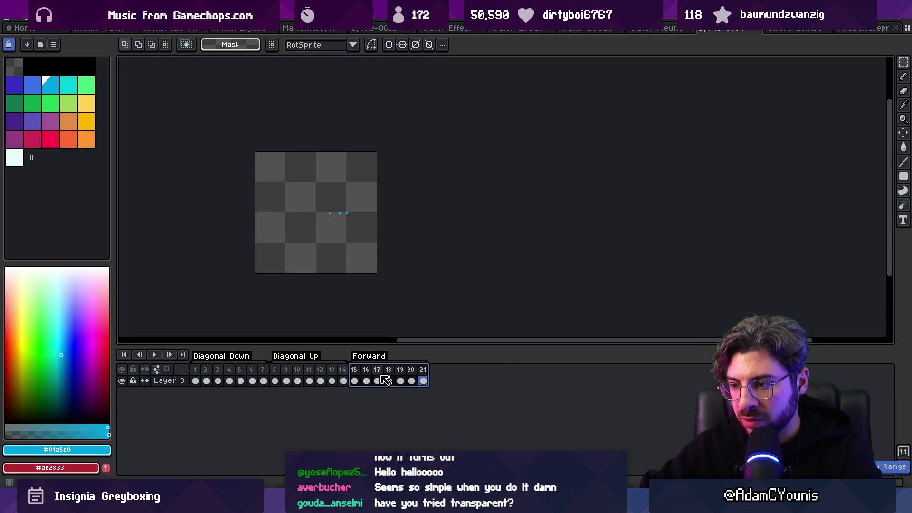
key(Escape)
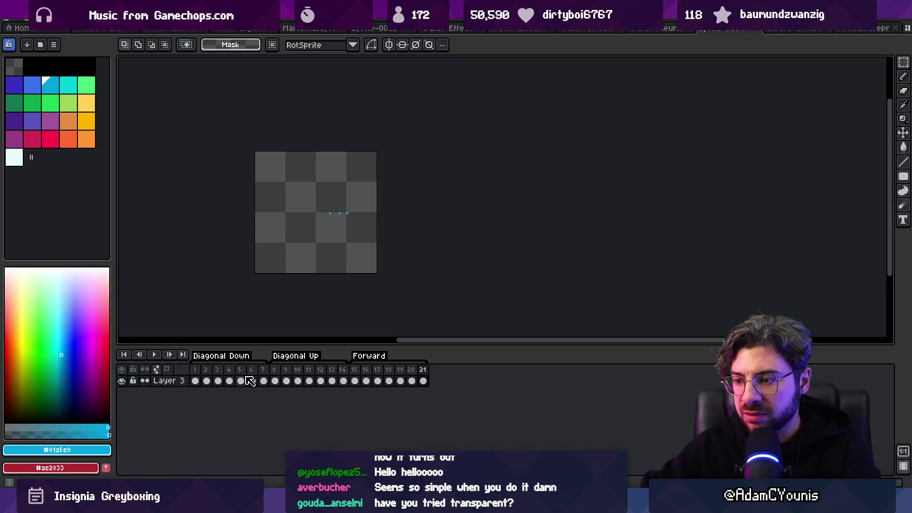
click(199, 374)
click(417, 380)
click(357, 382)
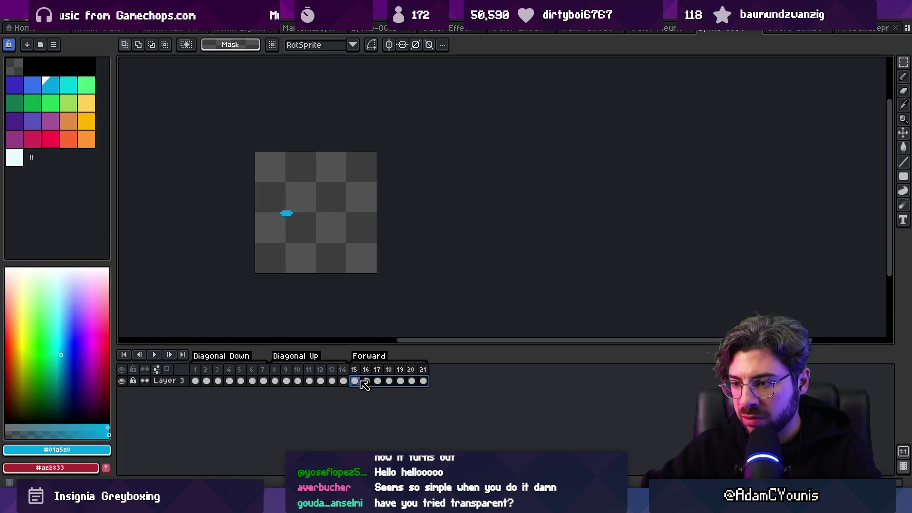
mouse_move(396, 386)
mouse_down()
mouse_move(401, 377)
mouse_move(359, 380)
mouse_up()
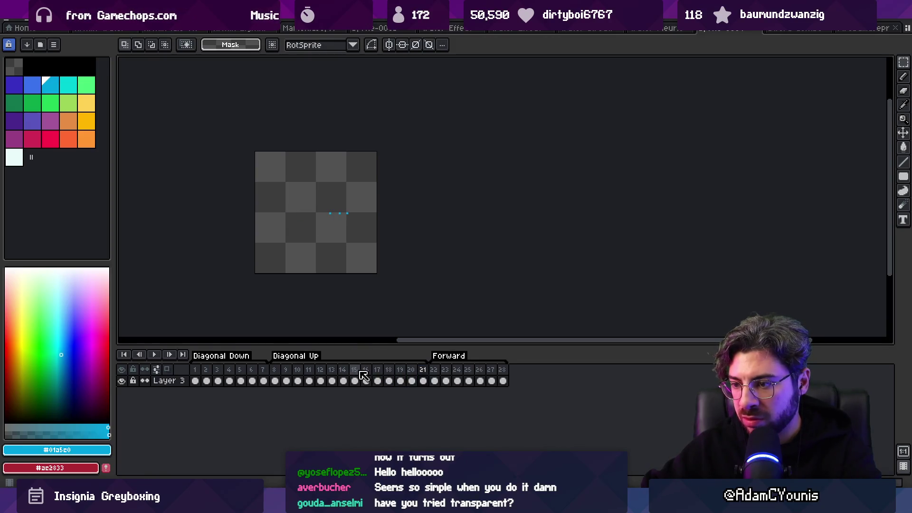
drag(435, 378, 503, 378)
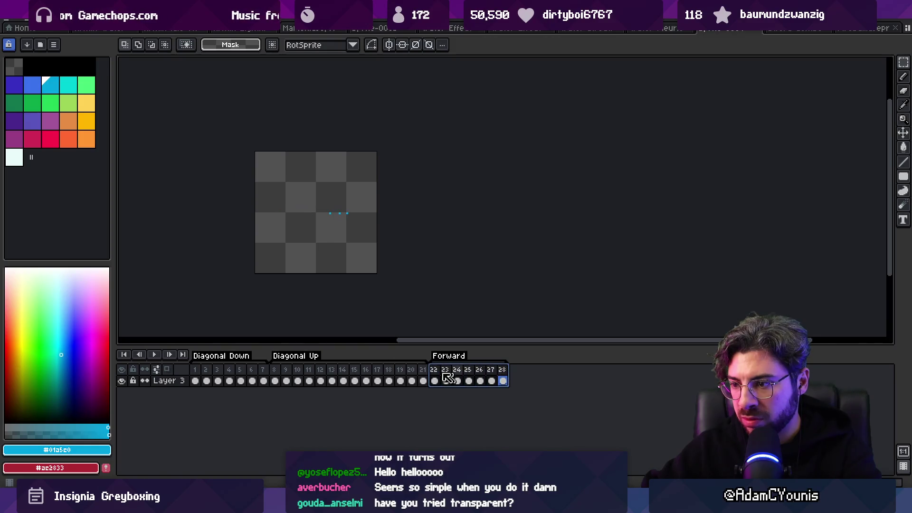
Step: Set the Diagonal Up tag to end at frame 14
mouse_move(275, 380)
mouse_down()
mouse_move(366, 379)
mouse_move(428, 362)
mouse_up()
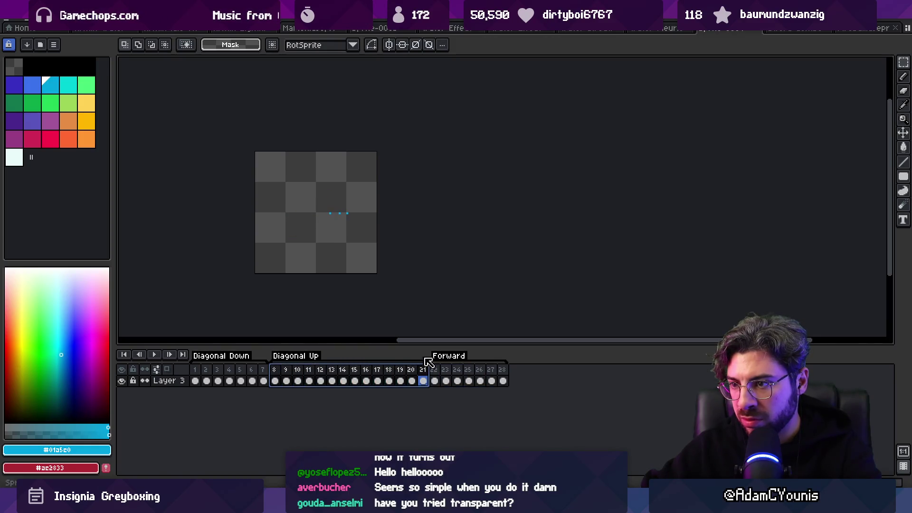
double_click(291, 357)
key(Tab)
key(Tab)
text(1)
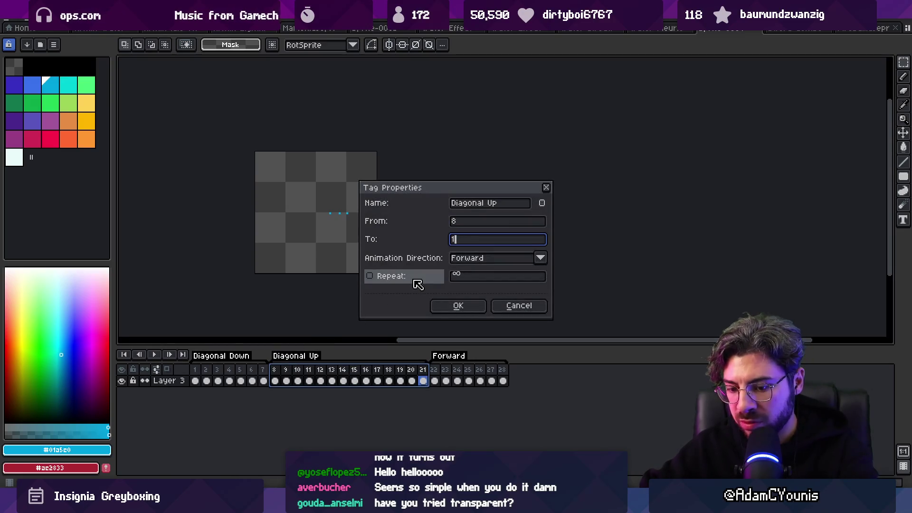
key(Return)
Step: Tag frames 15–21 'Forward' and rename the frames 22–28 tag to 'Up'
drag(354, 380, 422, 380)
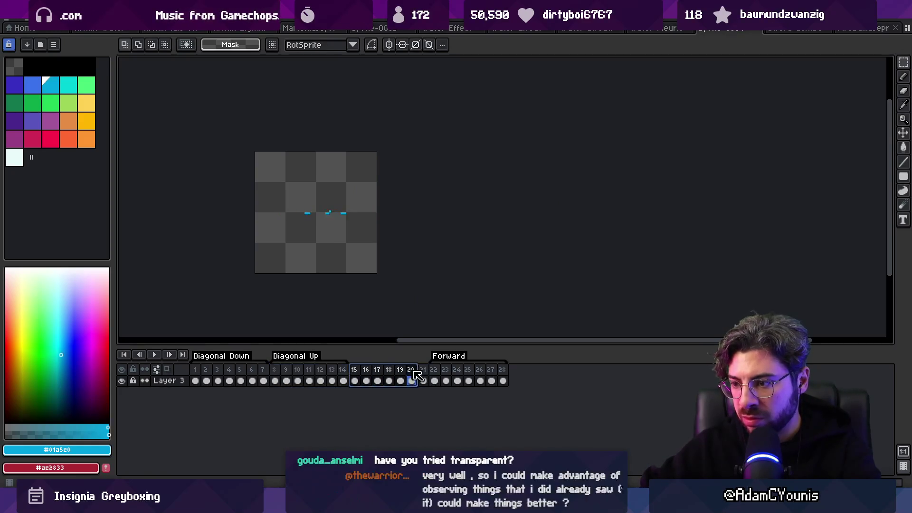
right_click(424, 376)
click(432, 414)
text(Forward)
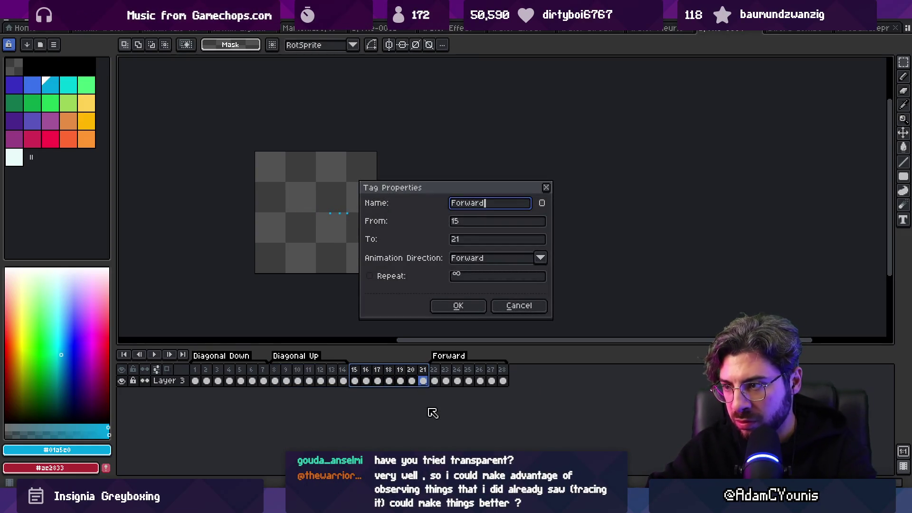
key(Return)
drag(434, 380, 515, 372)
double_click(454, 357)
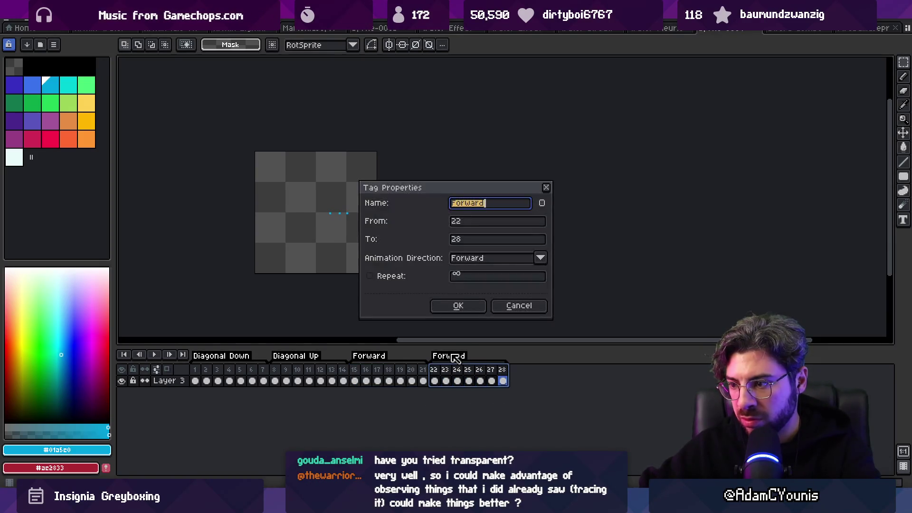
text(Up)
key(Return)
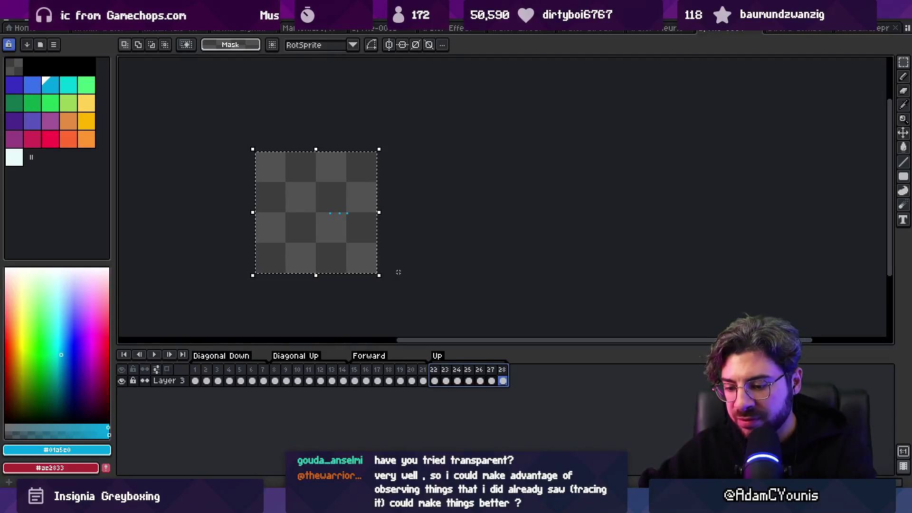
Step: Rotate the Up slash 90° and copy frames 22–28 into new frames 29–35
mouse_move(390, 147)
mouse_down()
mouse_move(370, 130)
mouse_move(277, 109)
mouse_move(243, 112)
mouse_up()
key(Return)
key(Return)
key(Escape)
drag(434, 380, 546, 377)
mouse_move(480, 381)
mouse_down()
mouse_move(434, 380)
mouse_move(441, 375)
mouse_up()
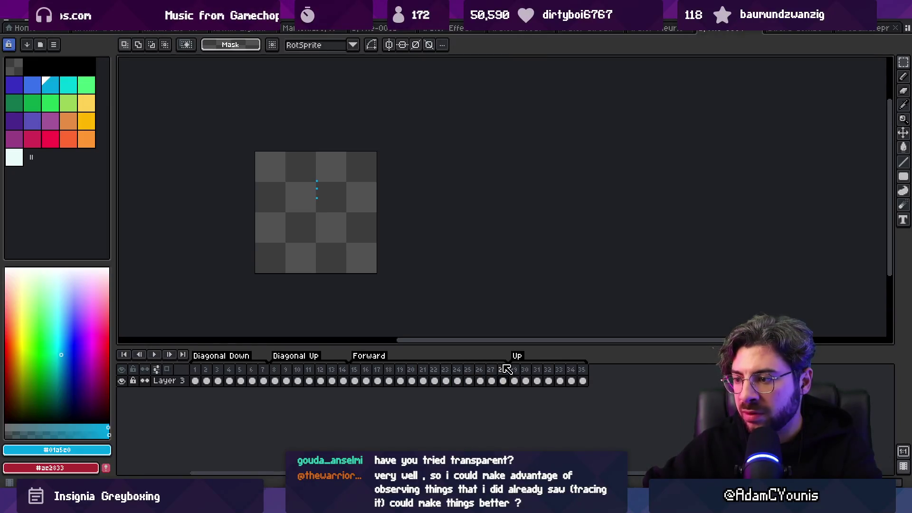
key(ctrl+z)
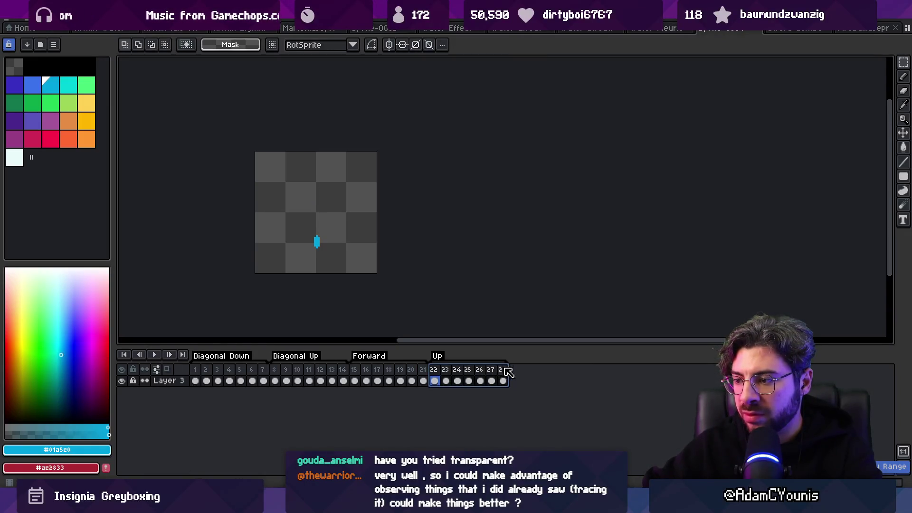
key(ctrl+y)
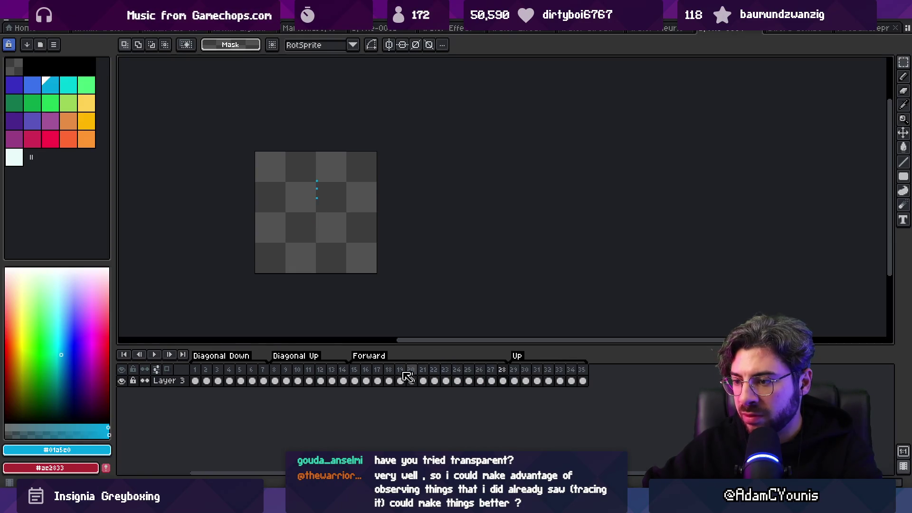
mouse_move(355, 372)
mouse_down()
mouse_move(599, 362)
mouse_move(518, 375)
mouse_move(575, 375)
mouse_move(423, 382)
mouse_up()
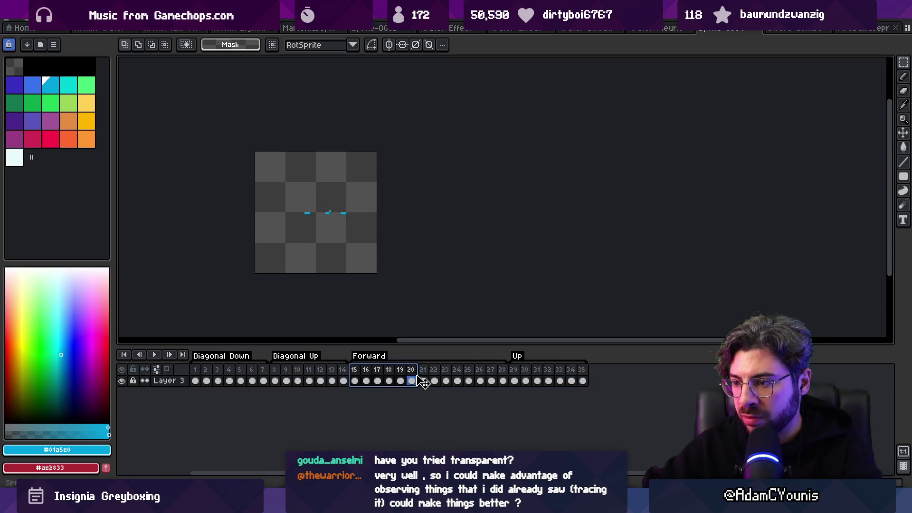
Step: Clear the pixels on frame 20 and delete the Forward tag
double_click(386, 358)
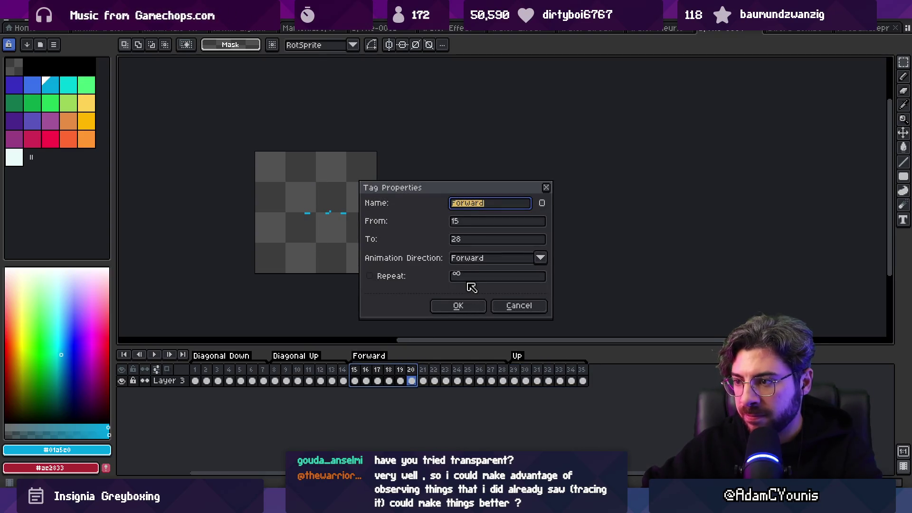
click(512, 305)
double_click(386, 357)
key(BackSpace)
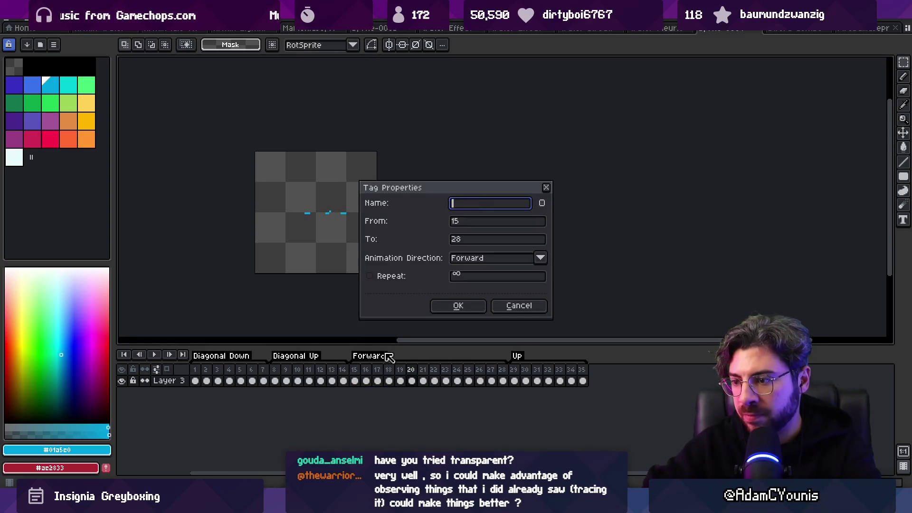
key(Escape)
key(Delete)
right_click(385, 357)
click(403, 369)
Step: Re-create the 'Forward' tag over frames 15–21
drag(354, 369, 431, 372)
right_click(424, 372)
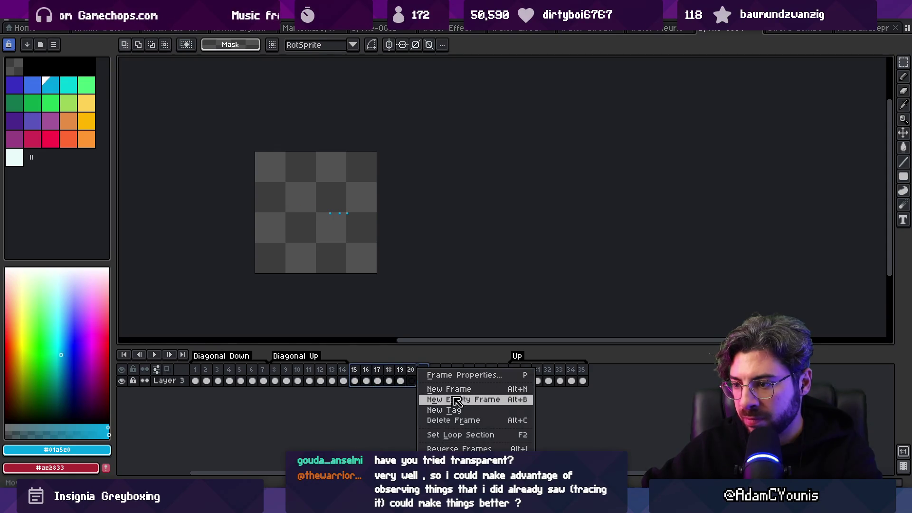
click(456, 411)
text(Forward)
key(Return)
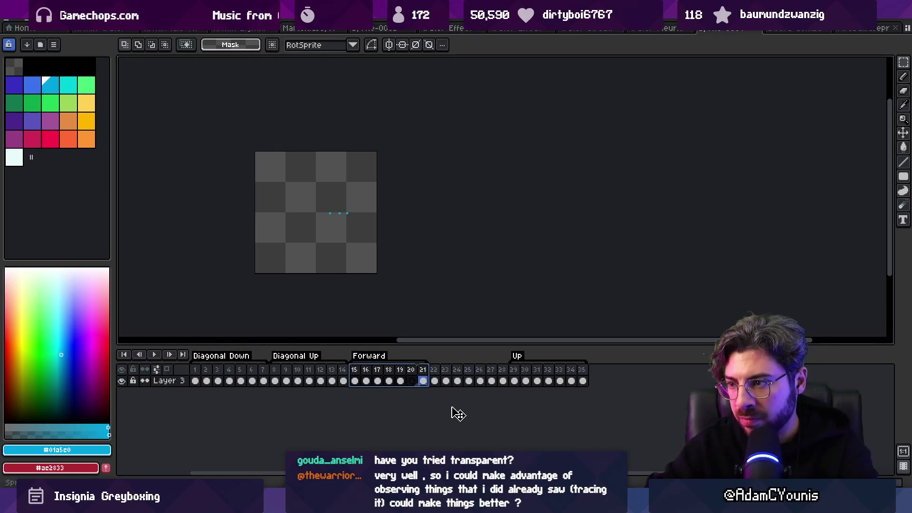
Step: Tag frames 22–28 'Down' and play the Down animation to check it
drag(434, 371, 506, 376)
right_click(506, 375)
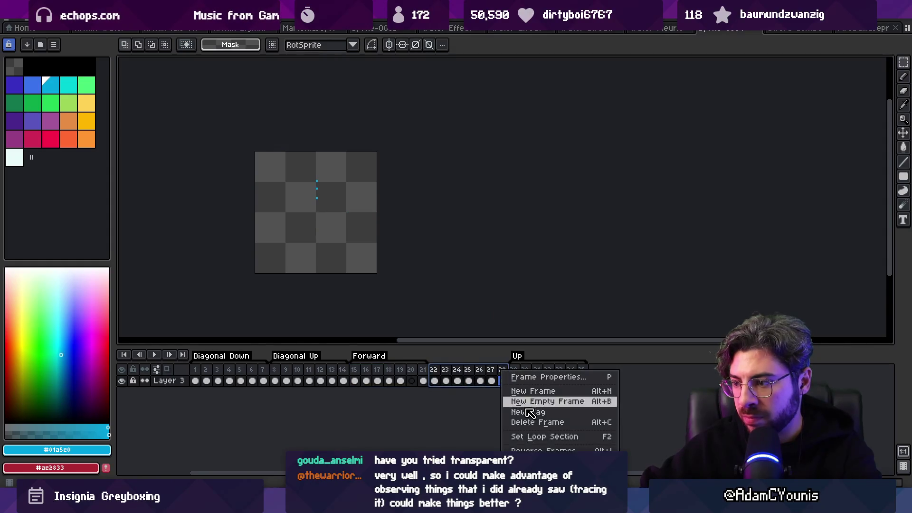
click(526, 411)
text(Down)
key(Return)
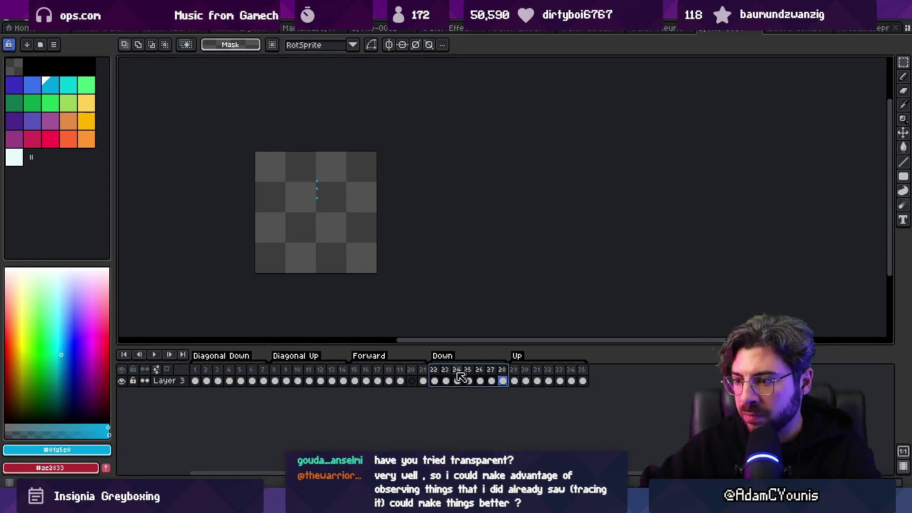
key(Return)
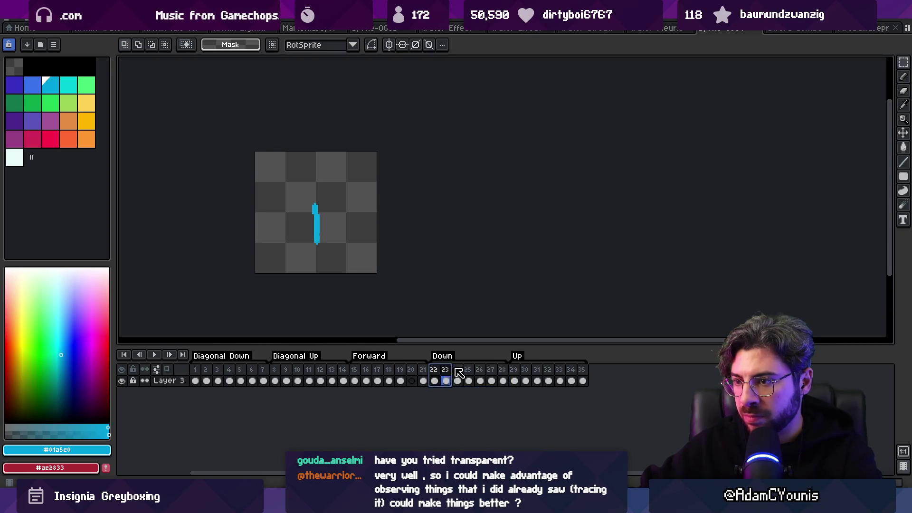
key(Return)
Step: Rotate the slash in Forward frames 15–21 by 90° so it lies horizontally
click(435, 382)
click(356, 380)
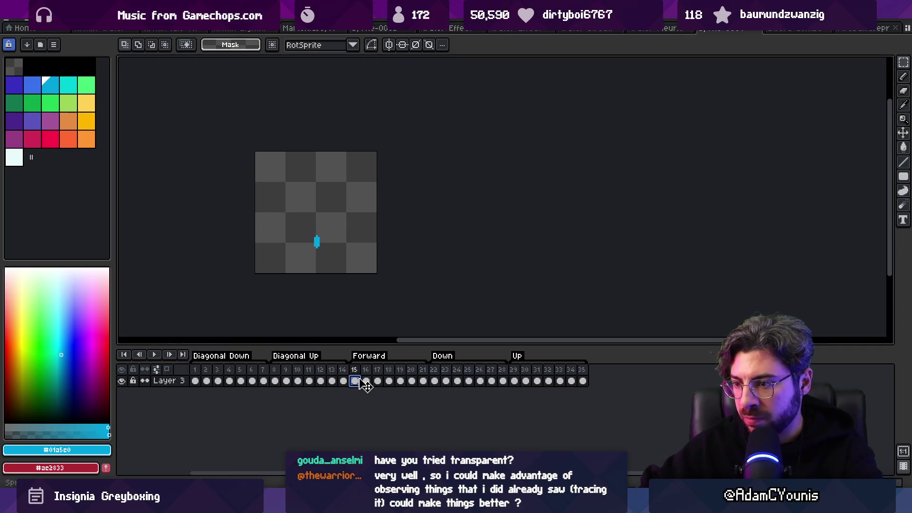
mouse_move(356, 381)
mouse_down()
mouse_move(428, 371)
mouse_move(623, 378)
mouse_move(406, 377)
mouse_move(430, 380)
mouse_up()
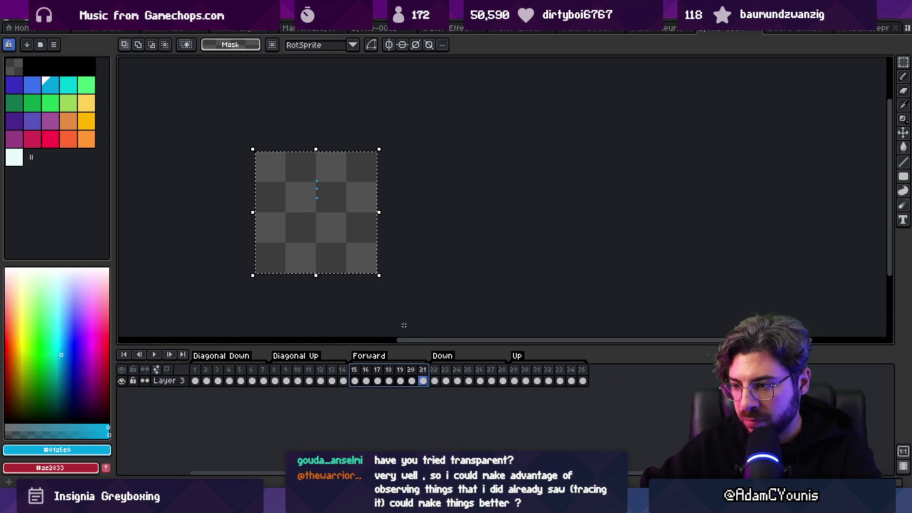
click(388, 147)
drag(387, 147, 223, 108)
key(Return)
key(Return)
click(351, 326)
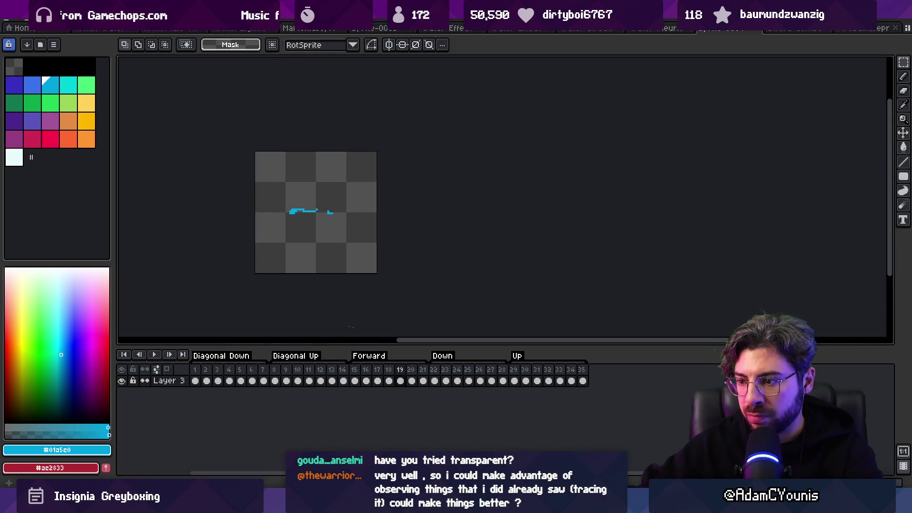
Step: Flip the Forward frames' slash horizontally and play them to check
drag(424, 380, 355, 381)
key(ctrl+a)
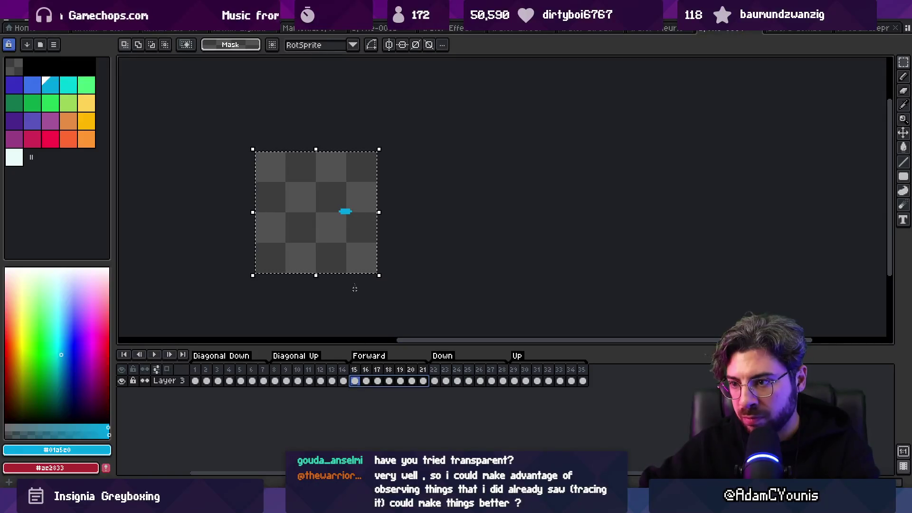
click(29, 19)
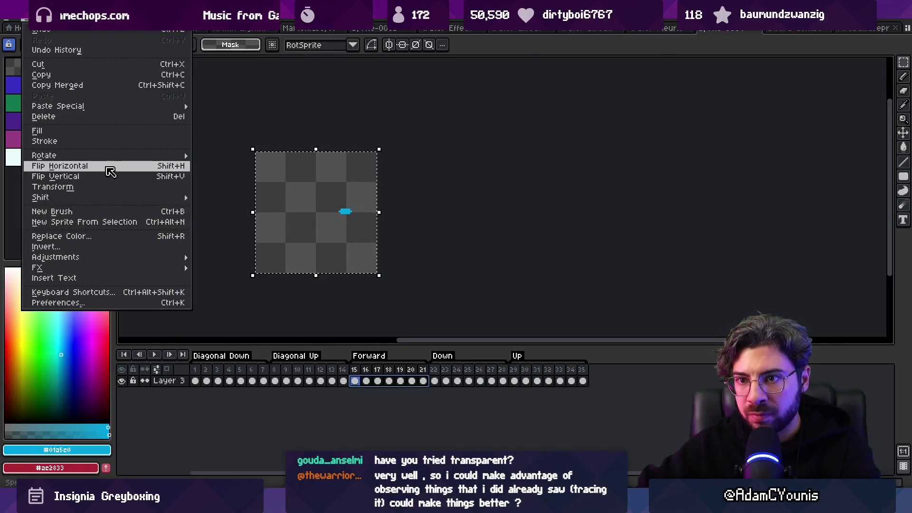
click(106, 171)
drag(355, 381, 525, 381)
key(Return)
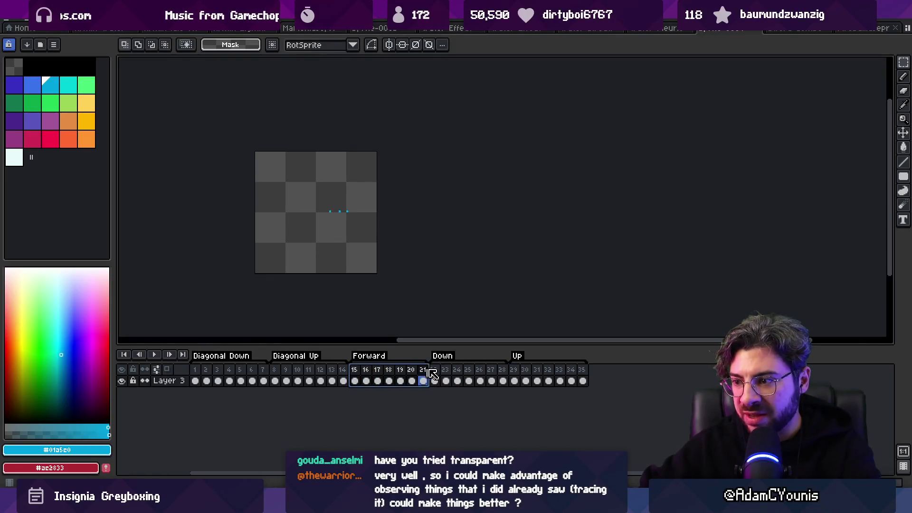
Step: Rotate the slash in Down frames 22–28 by -90° and play the animation
click(503, 381)
drag(502, 381, 435, 381)
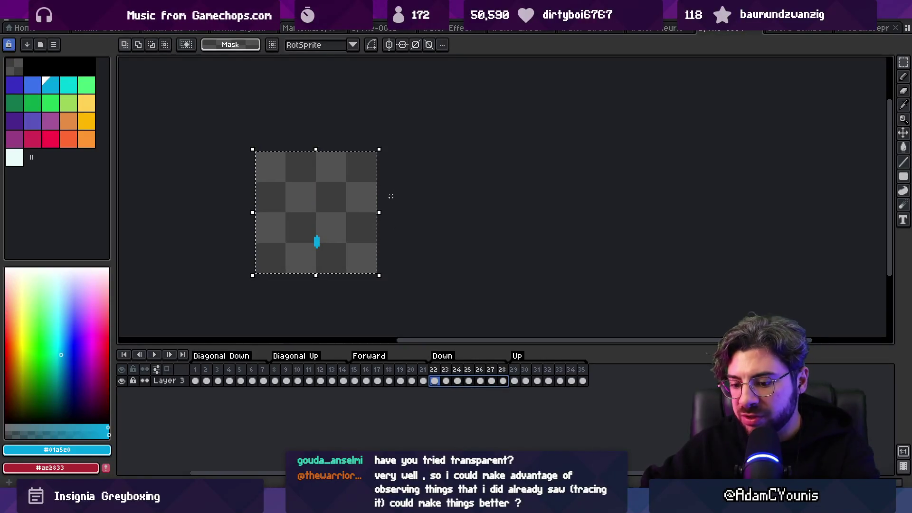
mouse_move(386, 143)
mouse_down()
mouse_move(405, 179)
mouse_move(374, 293)
mouse_move(245, 299)
mouse_move(218, 284)
mouse_up()
key(Return)
key(Return)
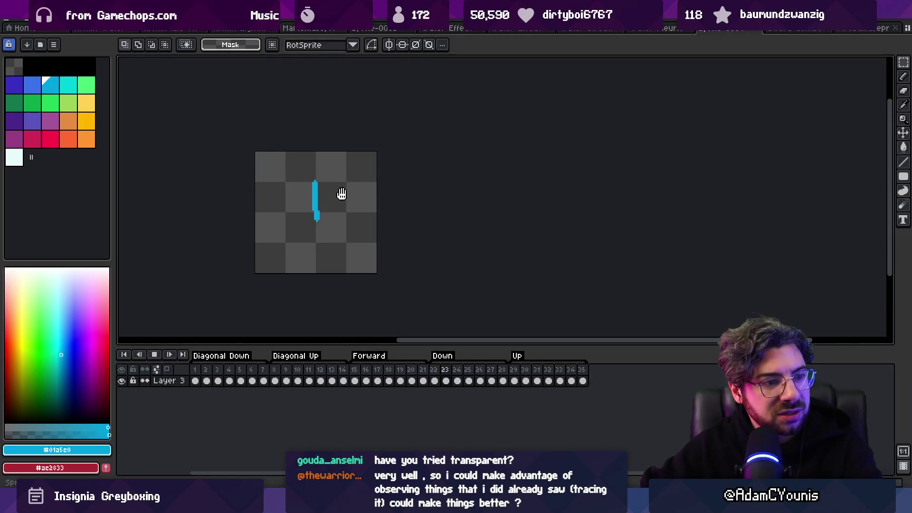
key(Return)
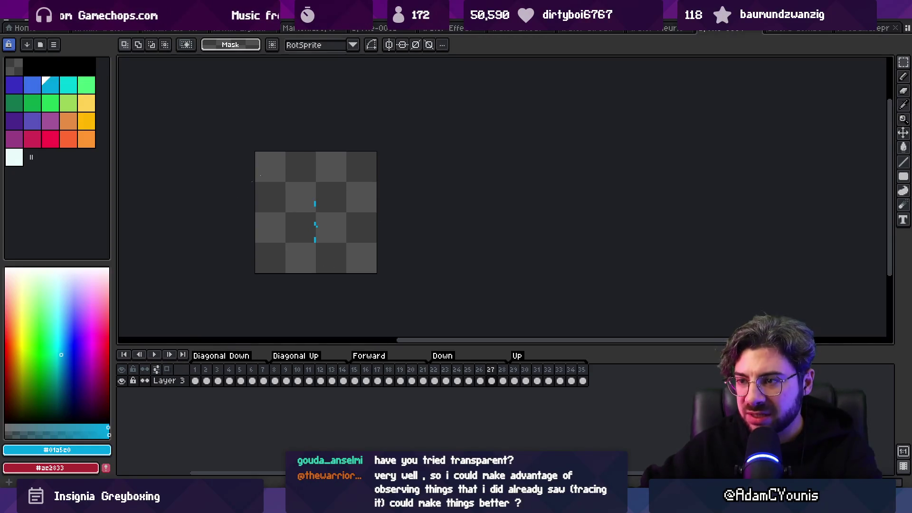
key(ctrl+a)
drag(274, 381, 351, 383)
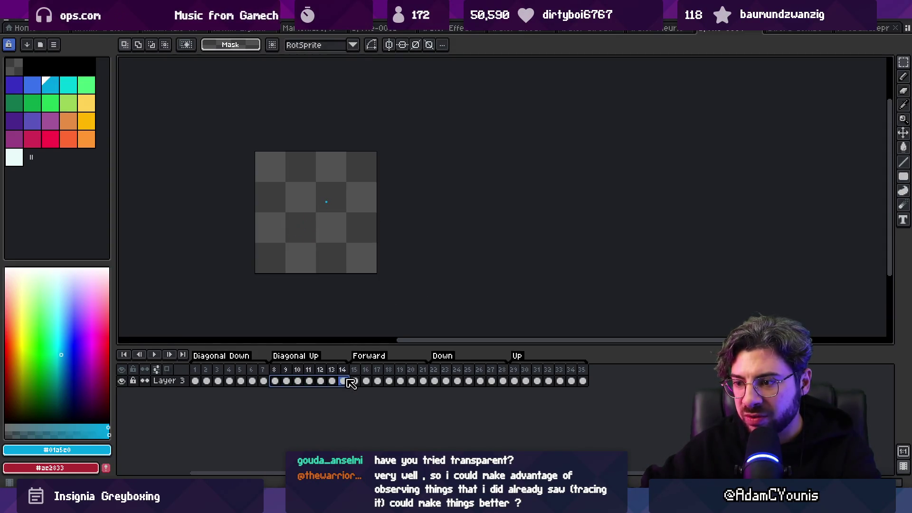
key(ctrl+a)
key(ctrl+d)
drag(194, 381, 665, 367)
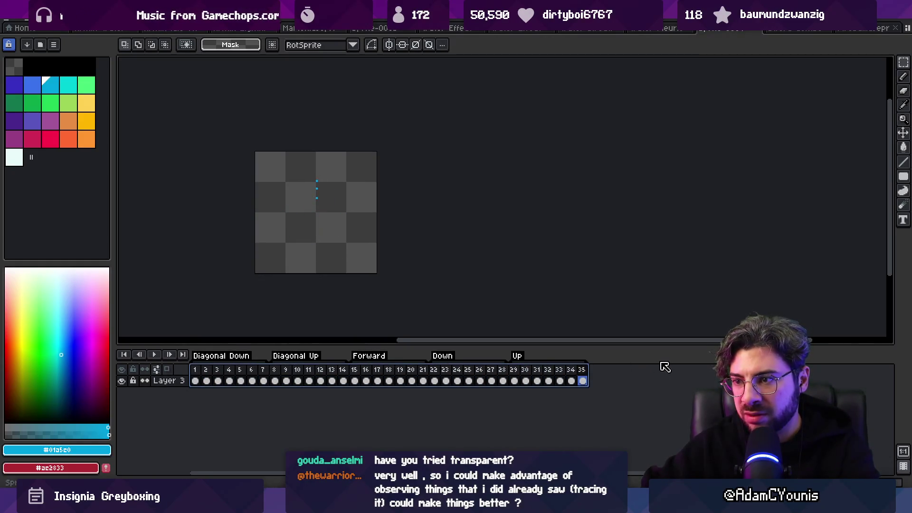
drag(436, 378, 504, 375)
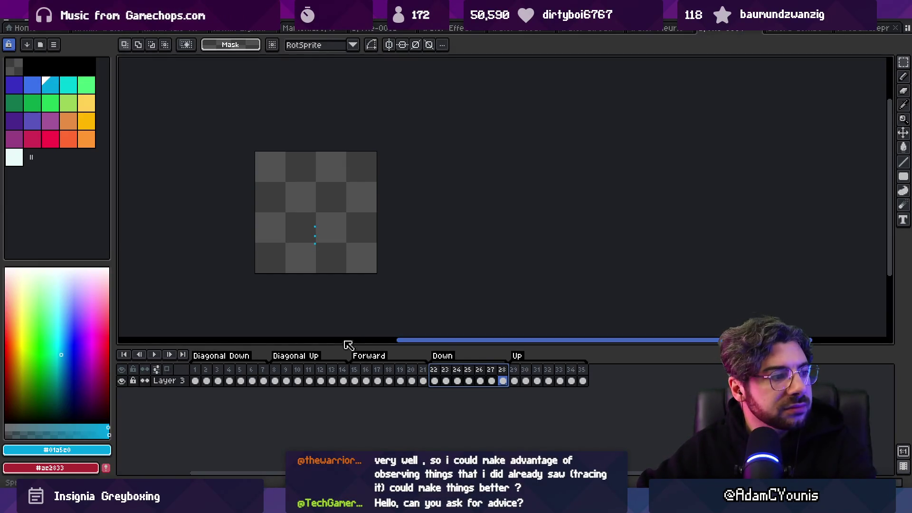
Step: Rename the Down tag to 0-Down, check the Forward and Diagonal Down tags, and clear the frame selection
double_click(442, 360)
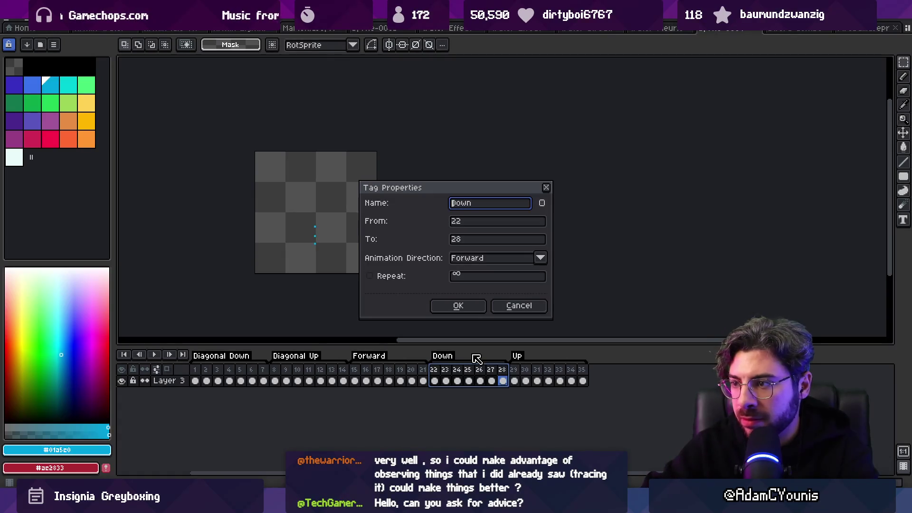
text(0-)
key(Return)
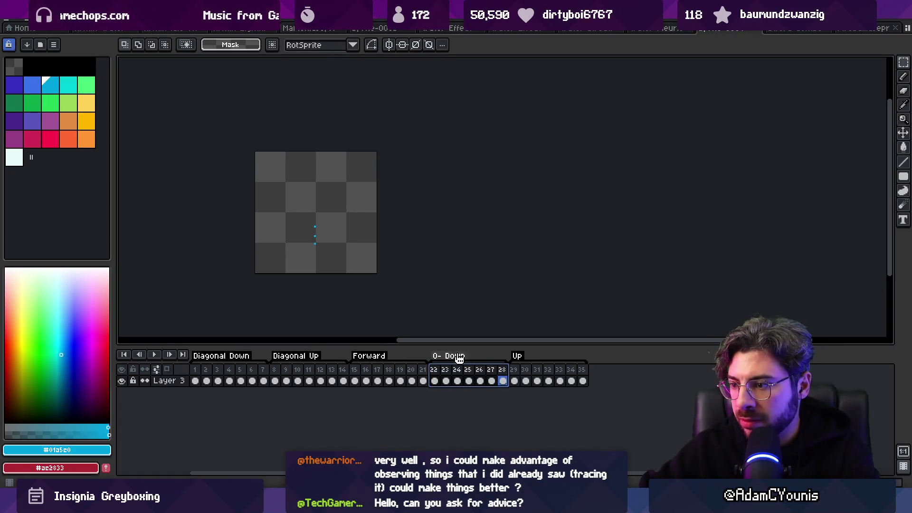
double_click(463, 358)
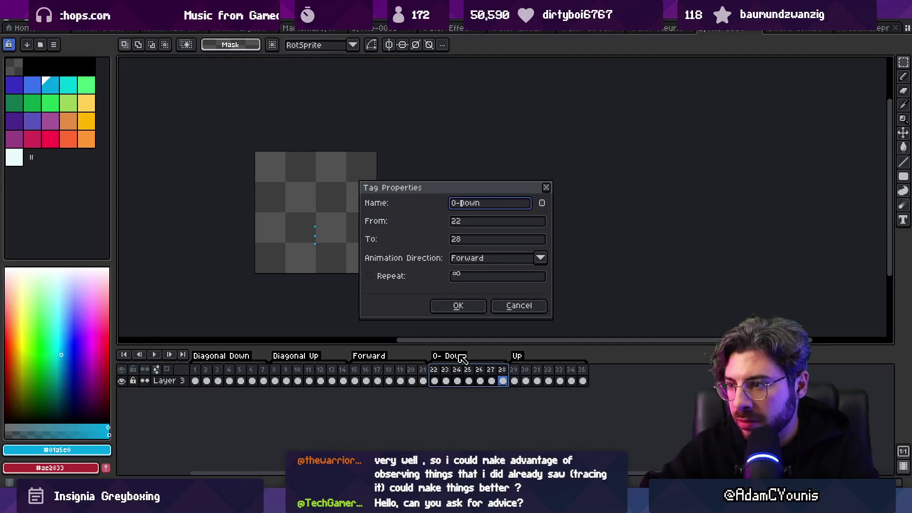
key(Return)
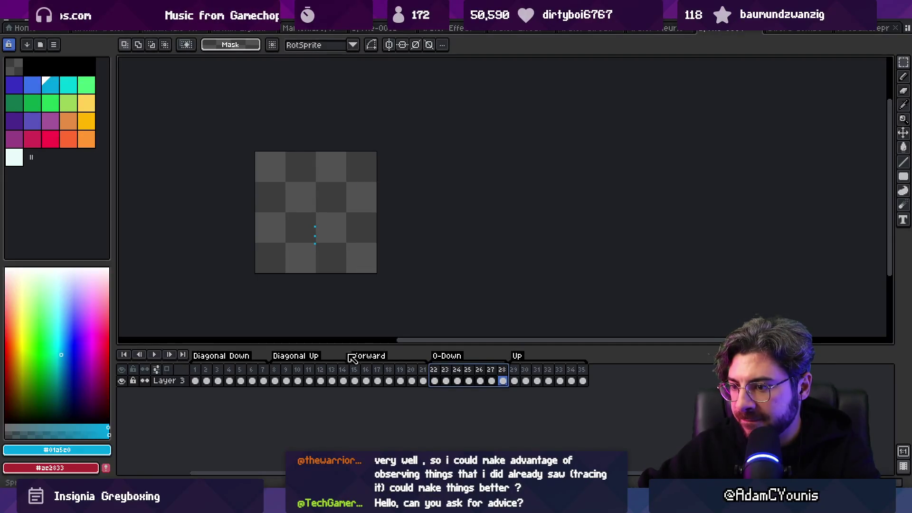
double_click(371, 357)
key(Return)
double_click(230, 357)
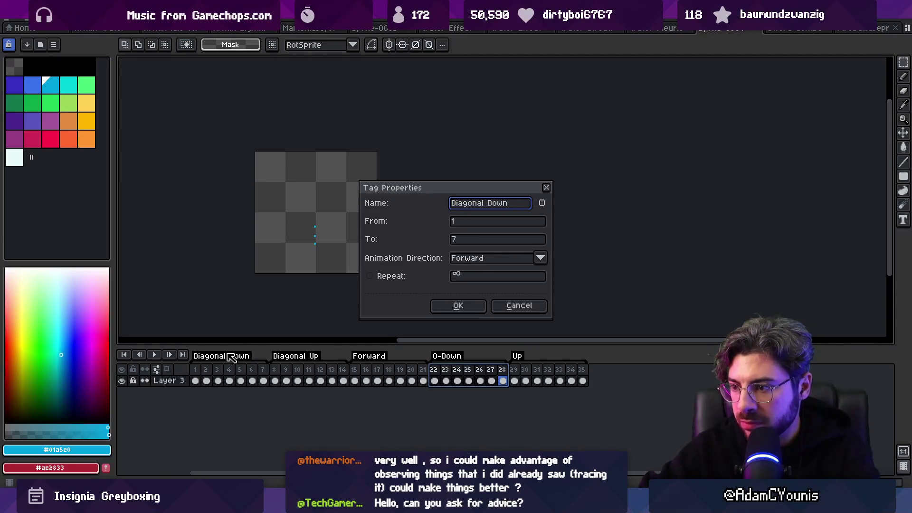
key(Return)
key(ctrl+d)
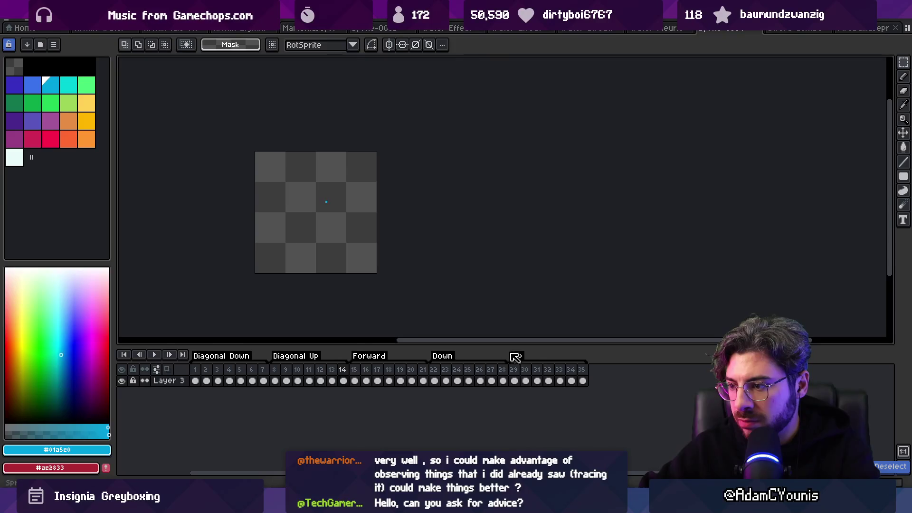
Step: Rename the Up tag to 0-Up and the Diagonal Up tag to 1-Diagonal Up
double_click(515, 357)
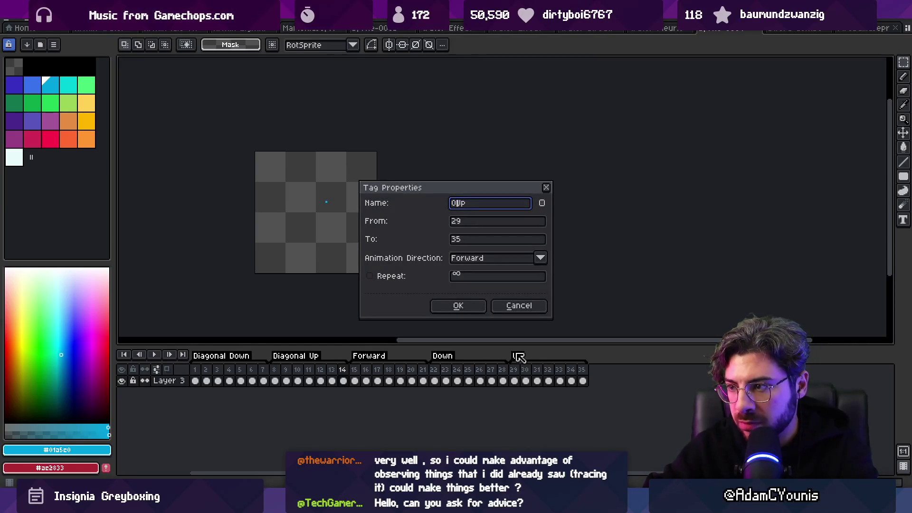
text(-)
key(Return)
double_click(284, 360)
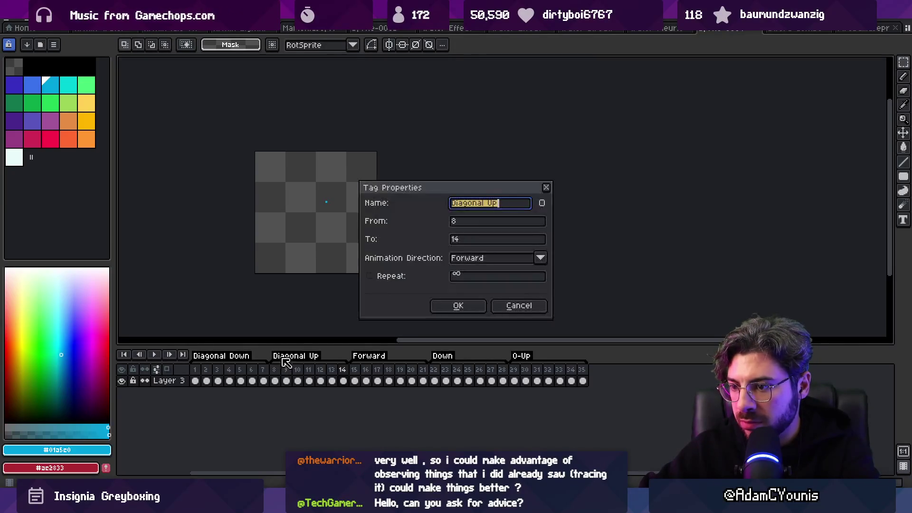
key(Home)
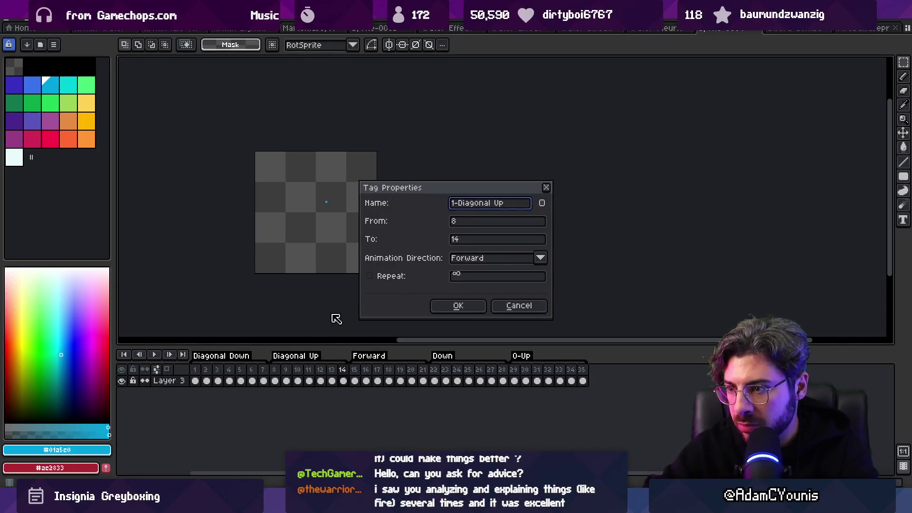
key(Return)
Step: Rename the Forward tag to 2-Forward, correcting a mistyped first attempt
double_click(369, 356)
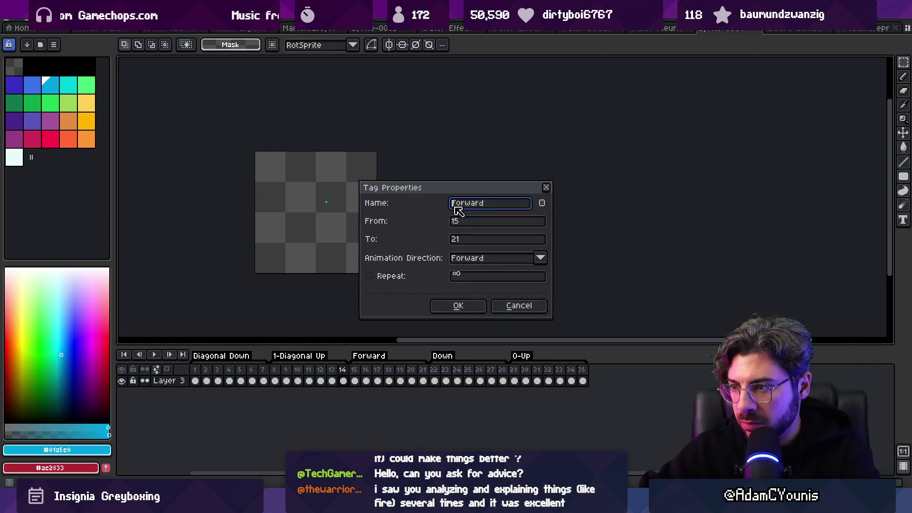
text(-)
key(Return)
double_click(379, 355)
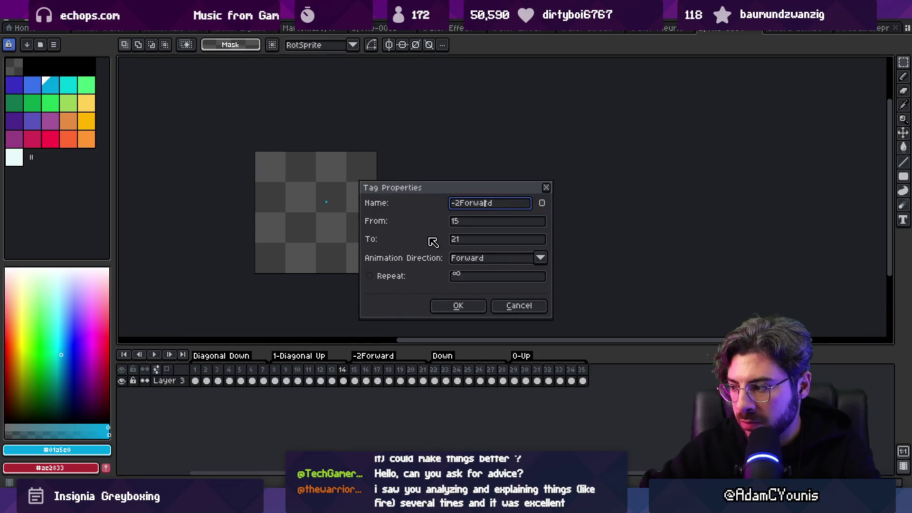
key(ctrl+a)
text(2-Forward)
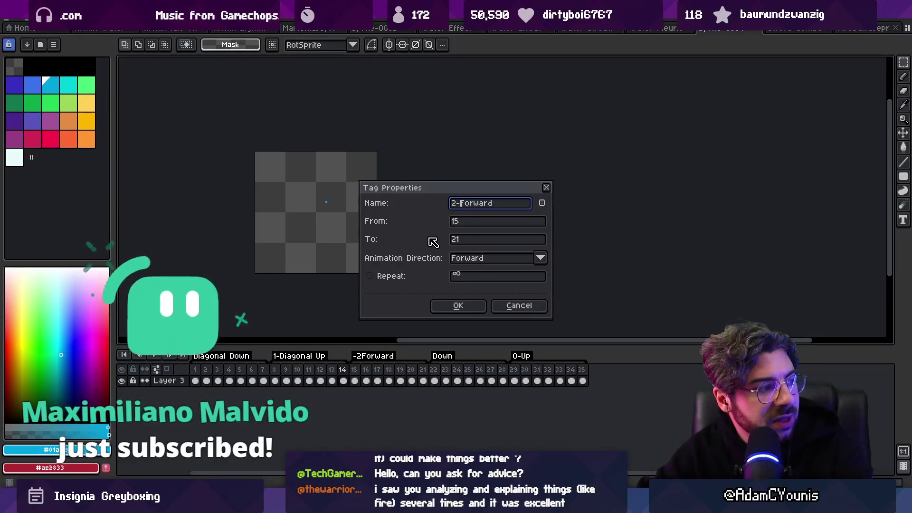
key(Return)
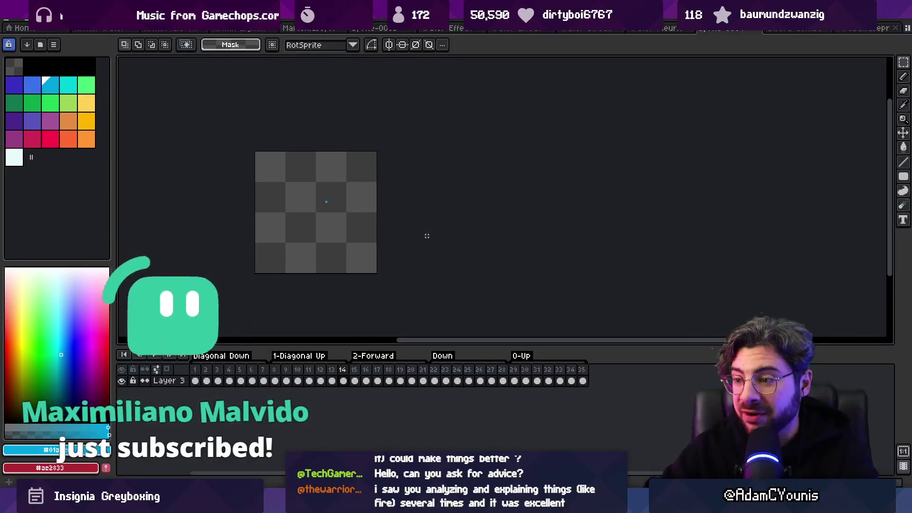
Step: Rename the last two tags to 3-Diagonal Down and 4-Down, then bring up the save dialog
double_click(245, 360)
key(Home)
text(3-)
key(Return)
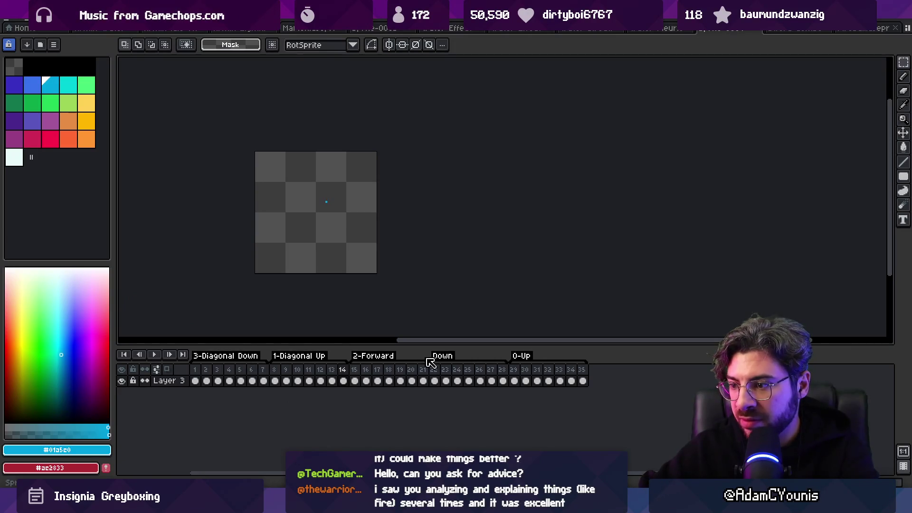
double_click(441, 357)
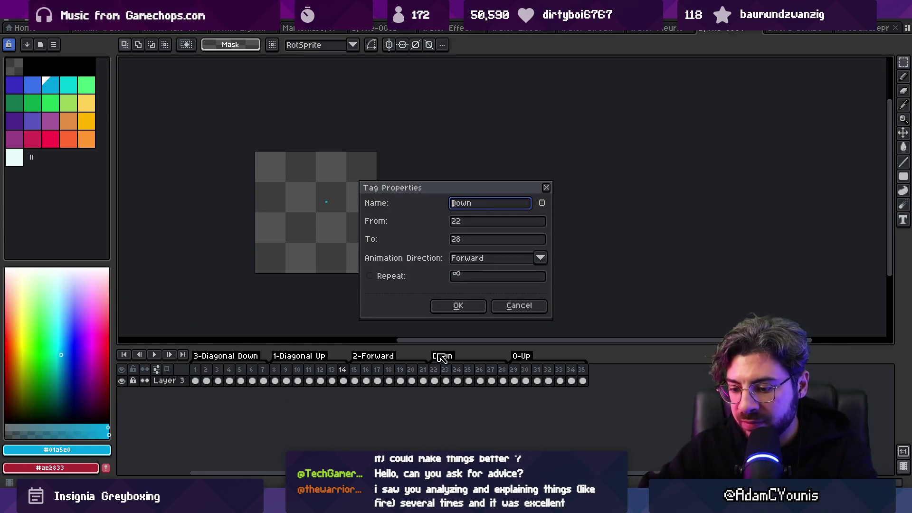
text(4-)
key(Return)
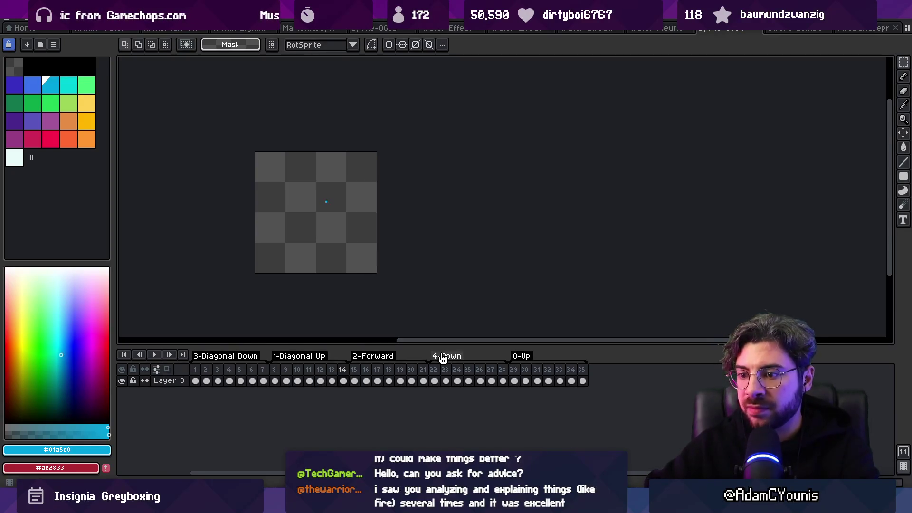
key(ctrl+s)
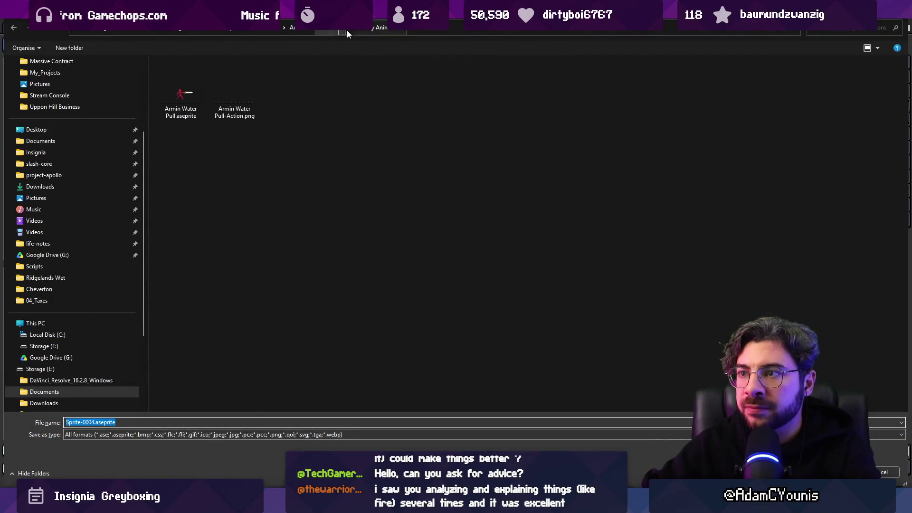
Step: Save the sprite as Water Directional in the Water folder, overwrite the exported sheets, and return to Unity
click(239, 31)
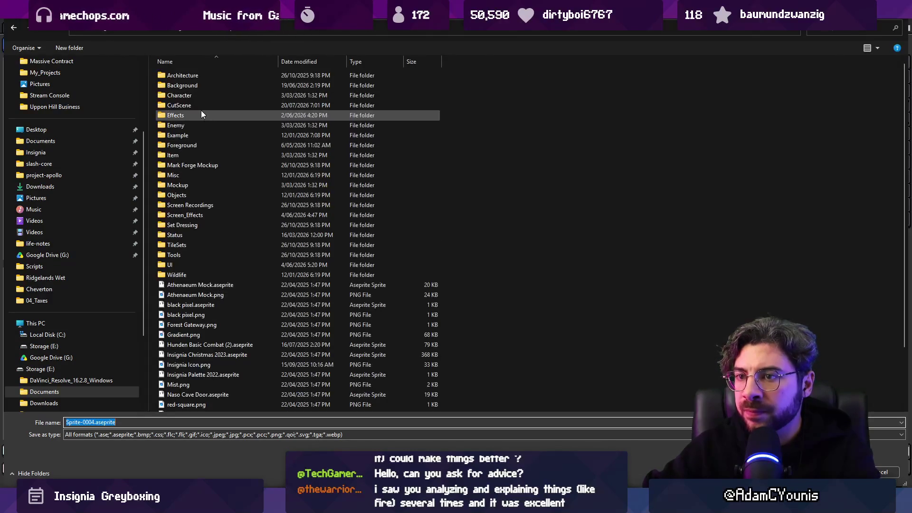
double_click(609, 85)
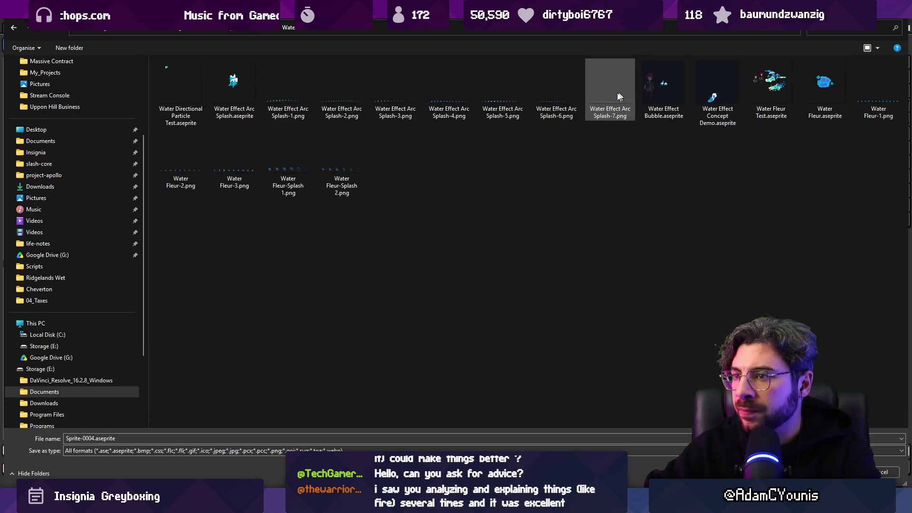
click(96, 441)
drag(90, 439, 65, 438)
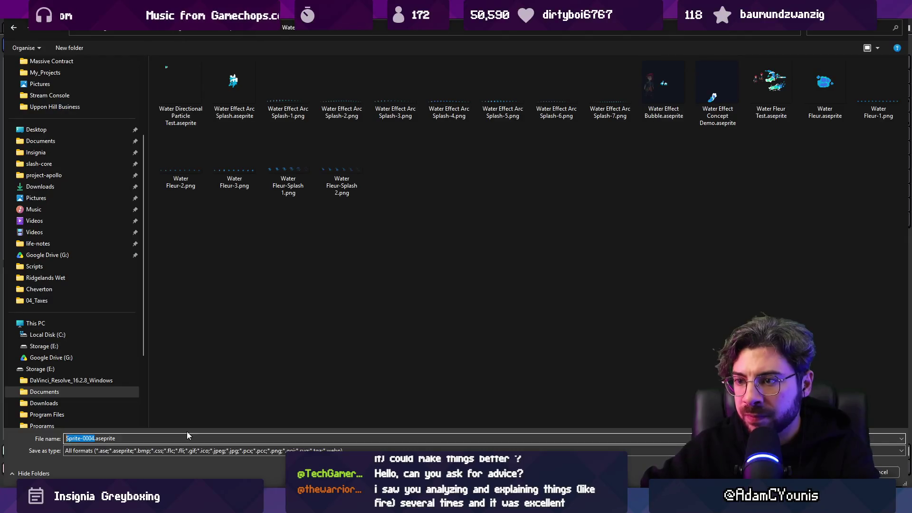
text(Di)
text(rction)
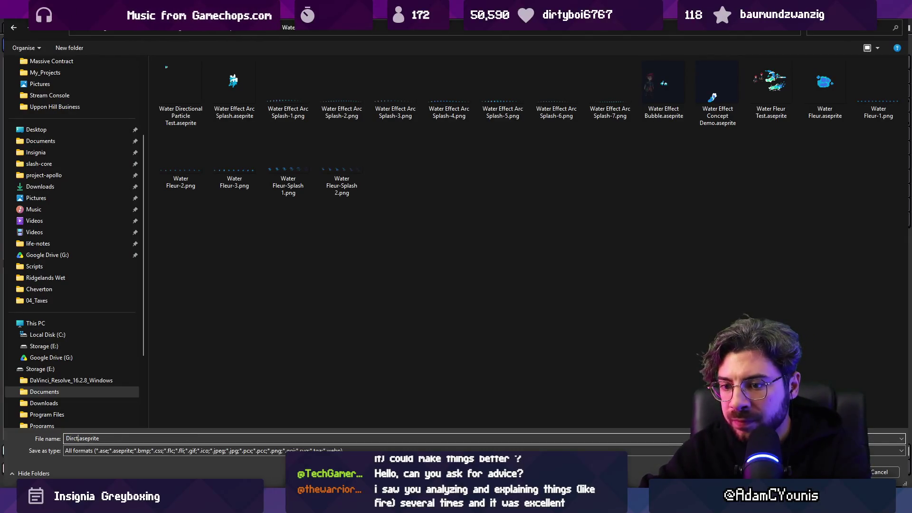
key(ctrl+a)
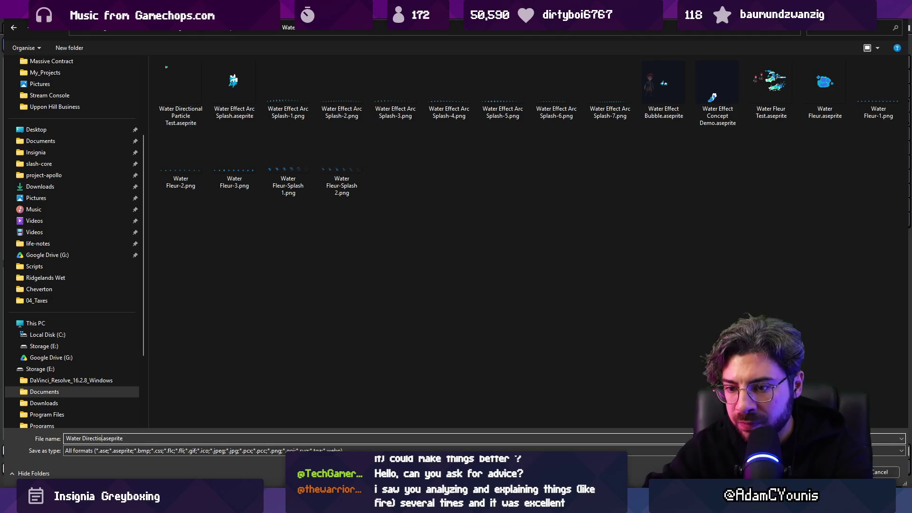
key(Return)
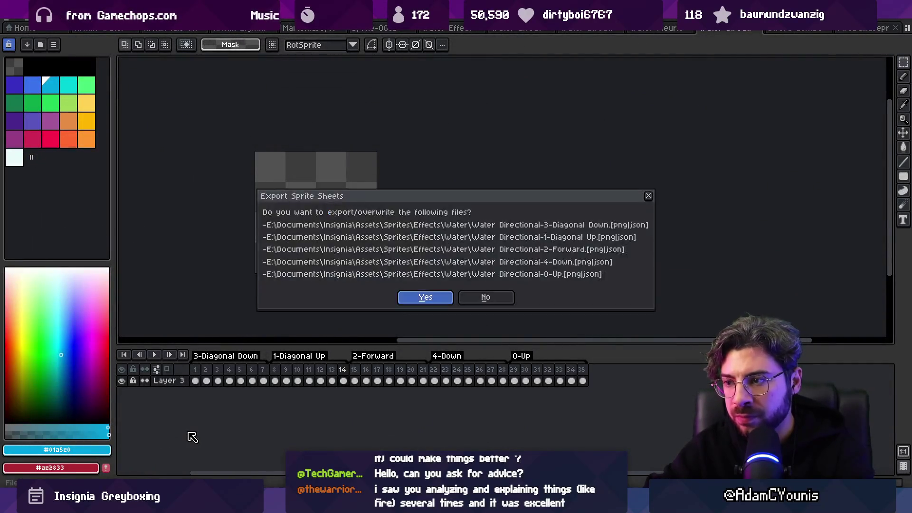
key(Return)
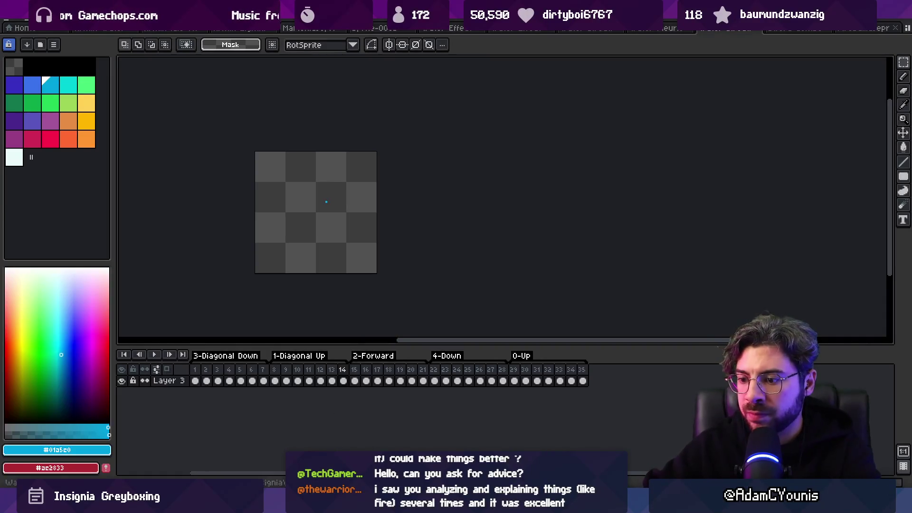
mouse_move(300, 499)
click(248, 451)
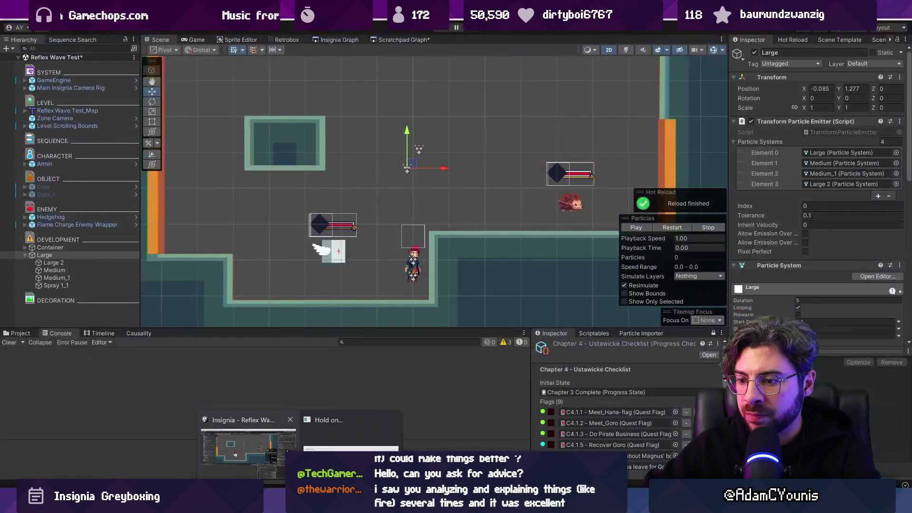
Step: Search the Project for 'water directional' and open the Retrobox animation editor
click(274, 448)
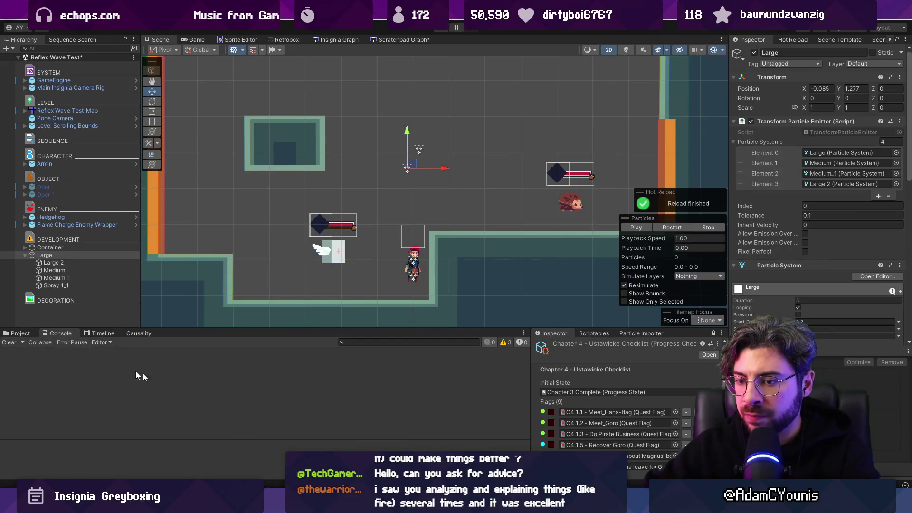
click(22, 337)
click(388, 340)
text(water)
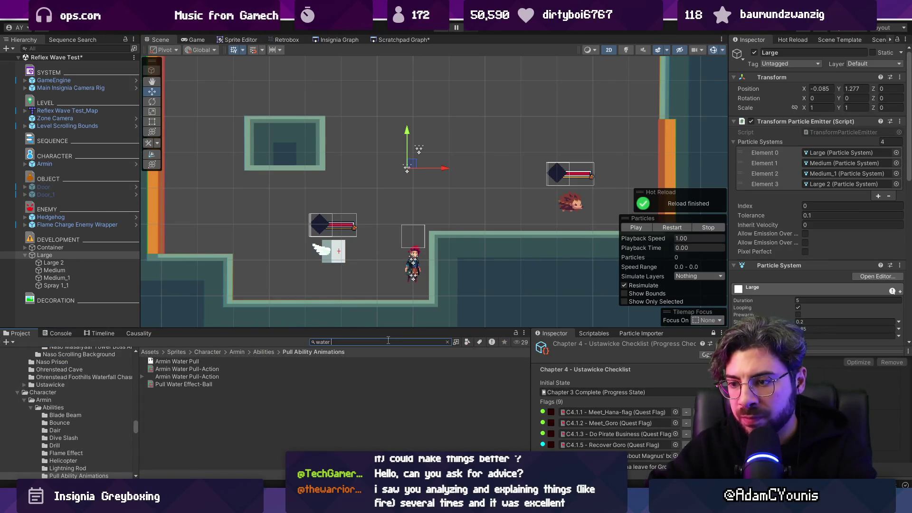
text( directional)
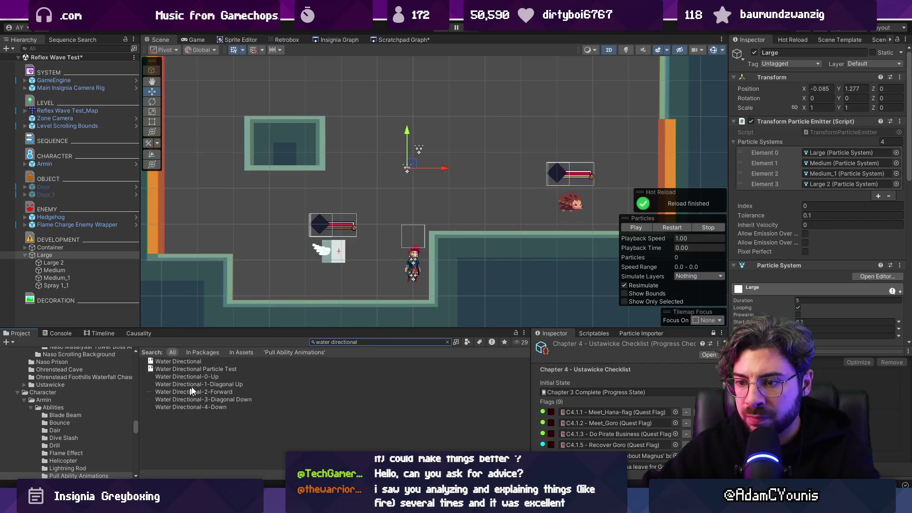
click(199, 384)
click(287, 39)
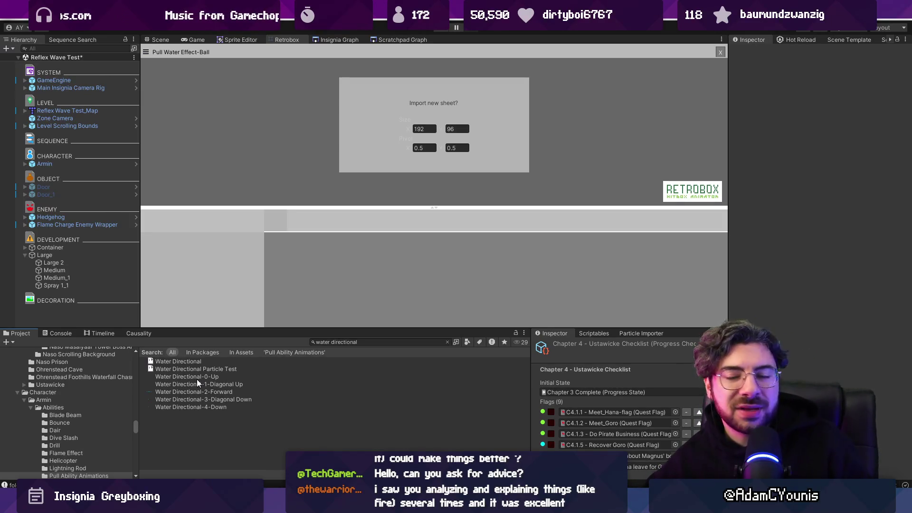
Step: Start a new Retrobox sheet import and drag the five Water Directional textures into it
click(198, 378)
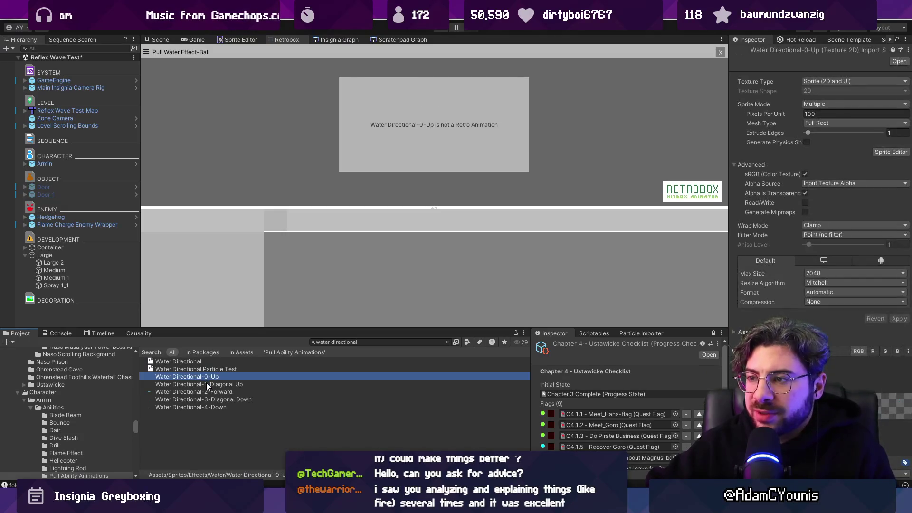
click(638, 332)
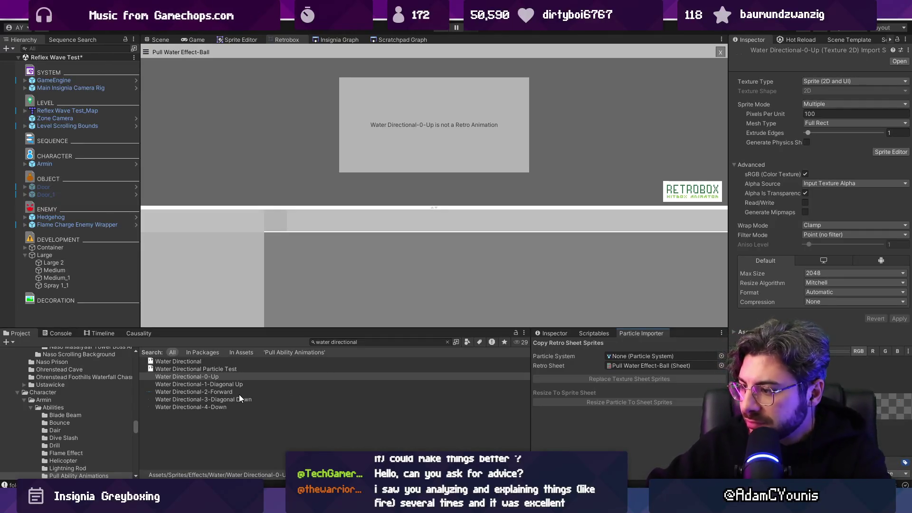
click(266, 420)
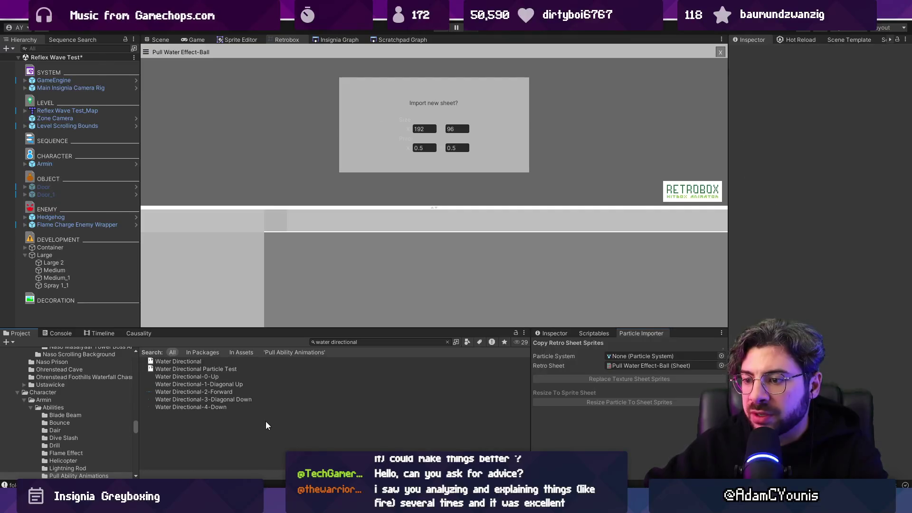
text(6)
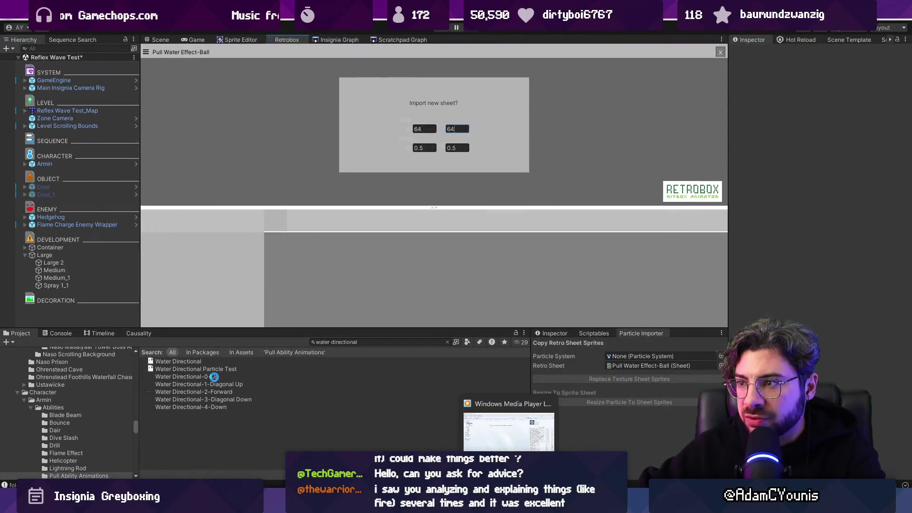
shift+click(210, 406)
drag(210, 406, 354, 170)
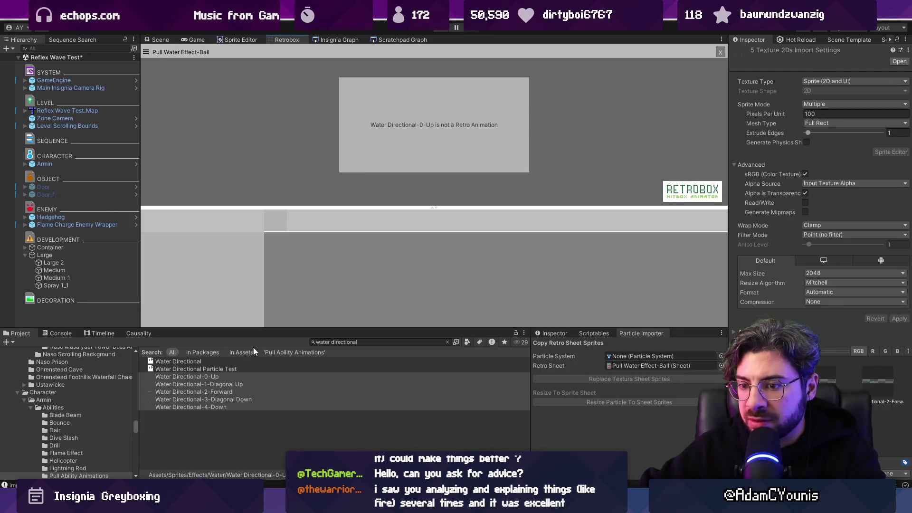
click(210, 420)
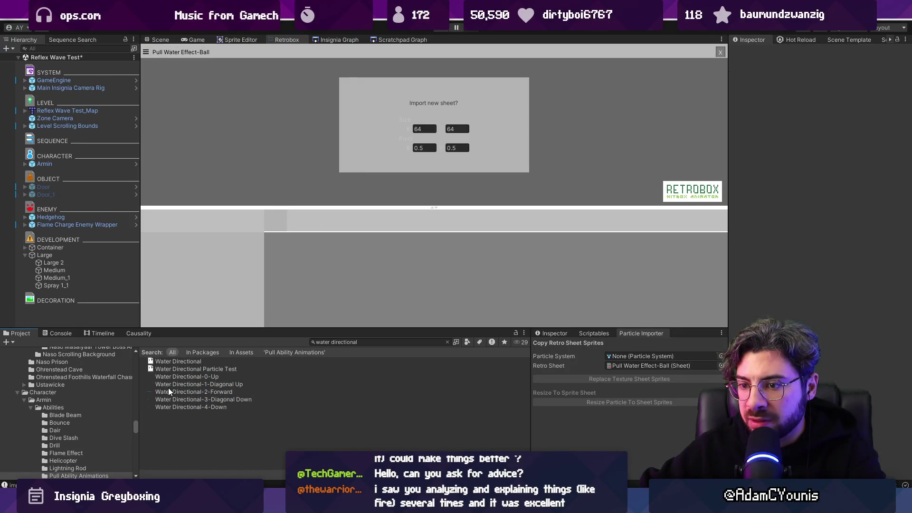
click(212, 376)
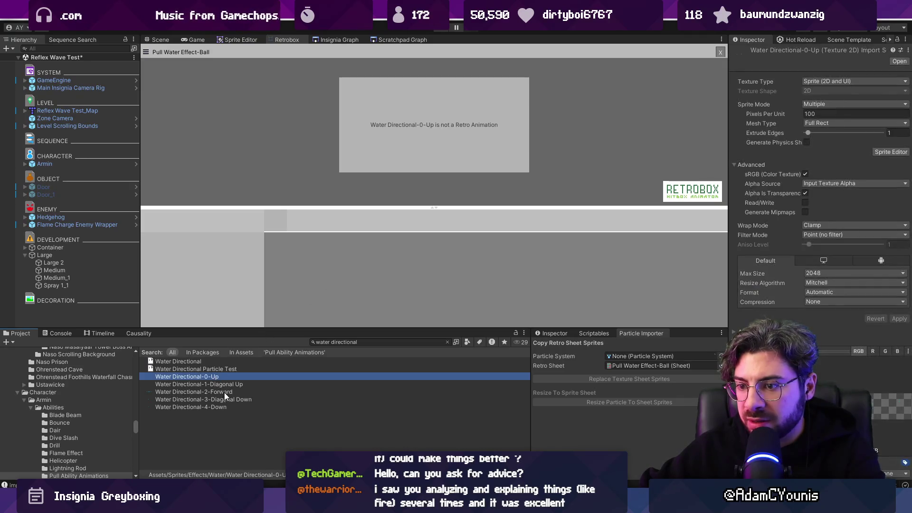
click(446, 342)
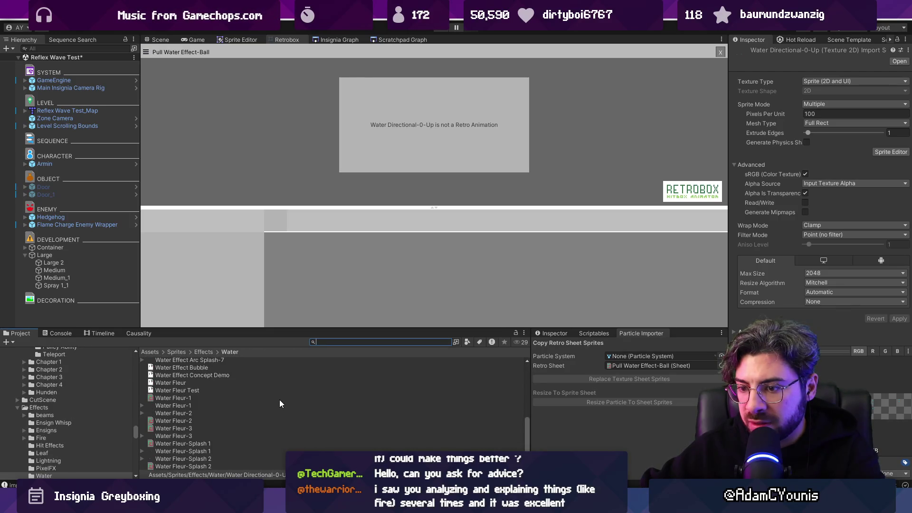
shift+click(226, 406)
drag(226, 404, 358, 241)
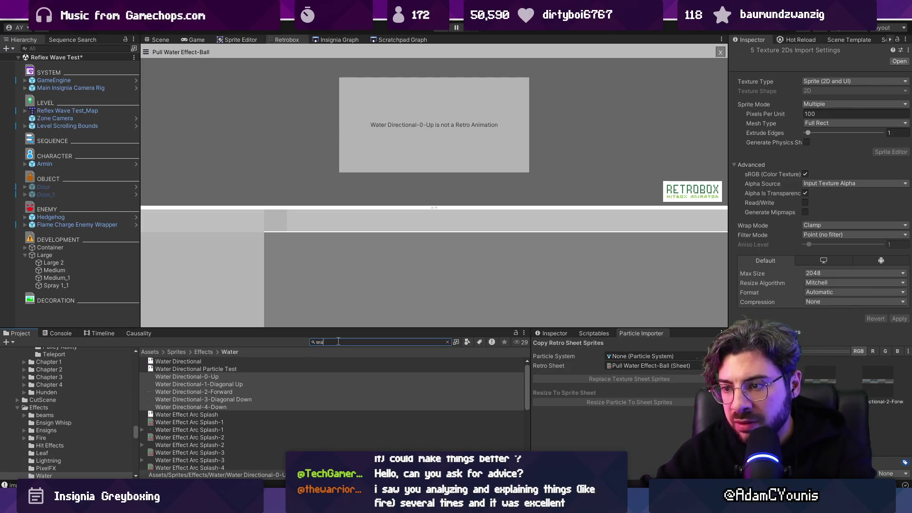
Step: Reselect all five Water Directional textures, import them as Retrobox sheets, and save their import settings
text(ter directional)
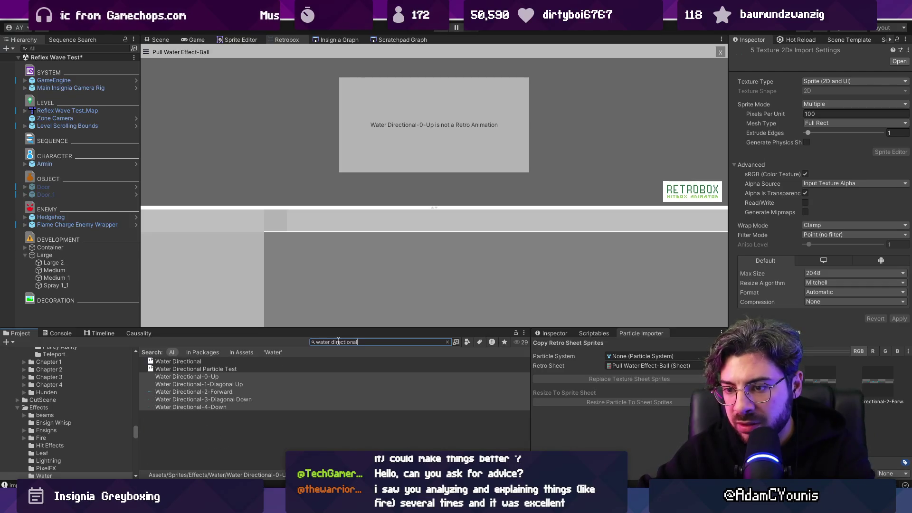
key(Escape)
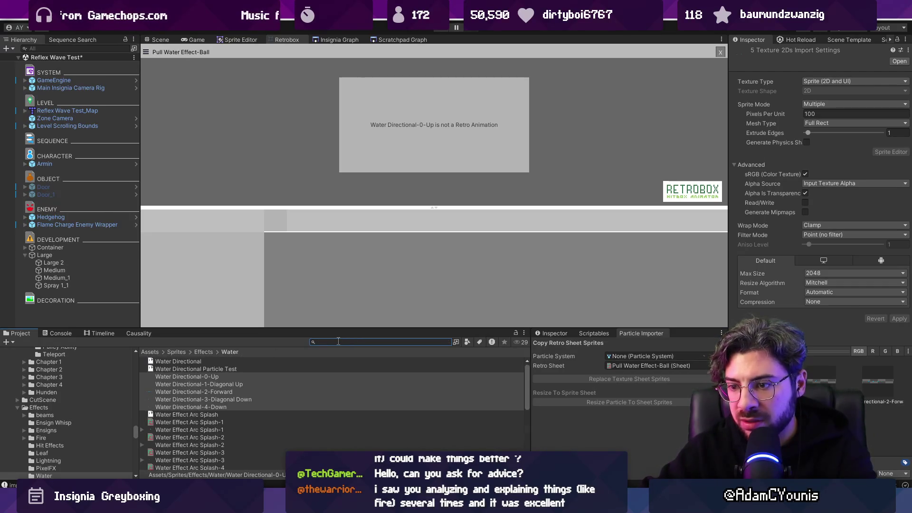
click(237, 376)
shift+click(232, 405)
drag(218, 393, 303, 192)
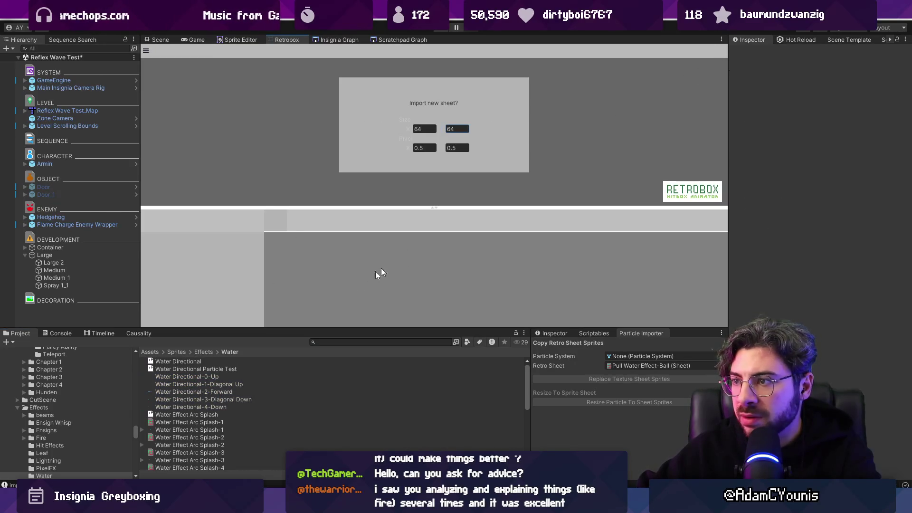
click(212, 377)
shift+click(219, 400)
shift+click(221, 407)
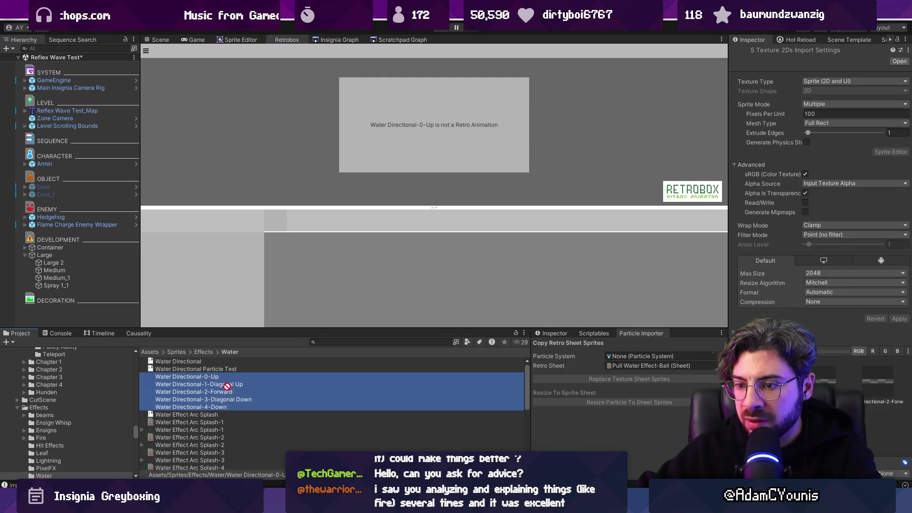
drag(220, 407, 410, 154)
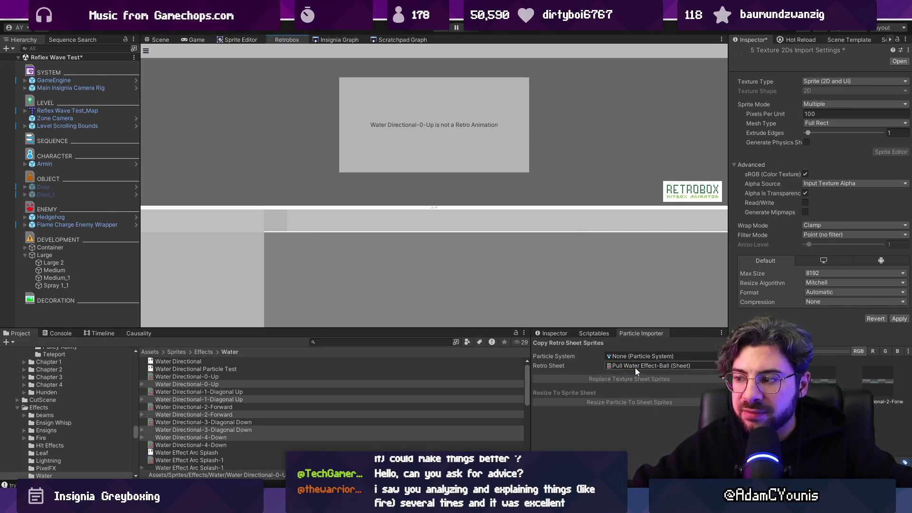
click(192, 385)
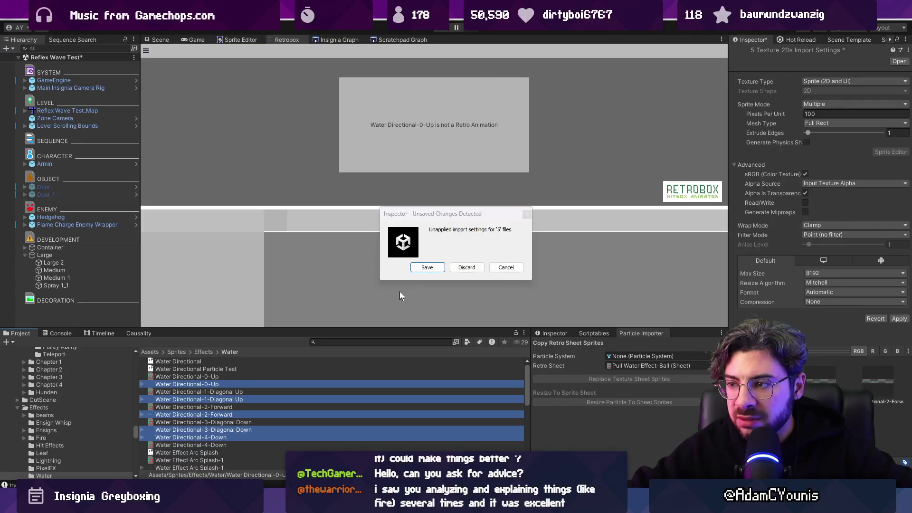
click(427, 267)
click(223, 377)
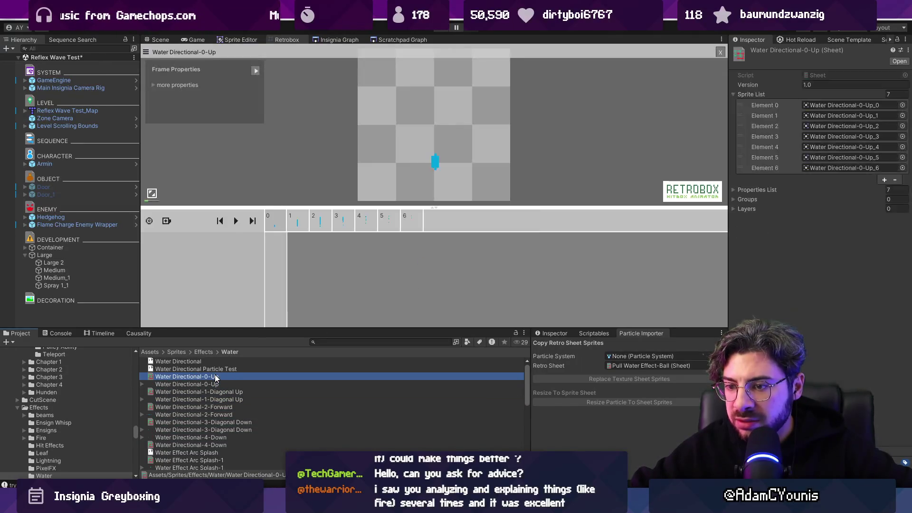
Step: Play the Water Directional-0-Up preview, then go back to the Scene view and select Large
click(236, 221)
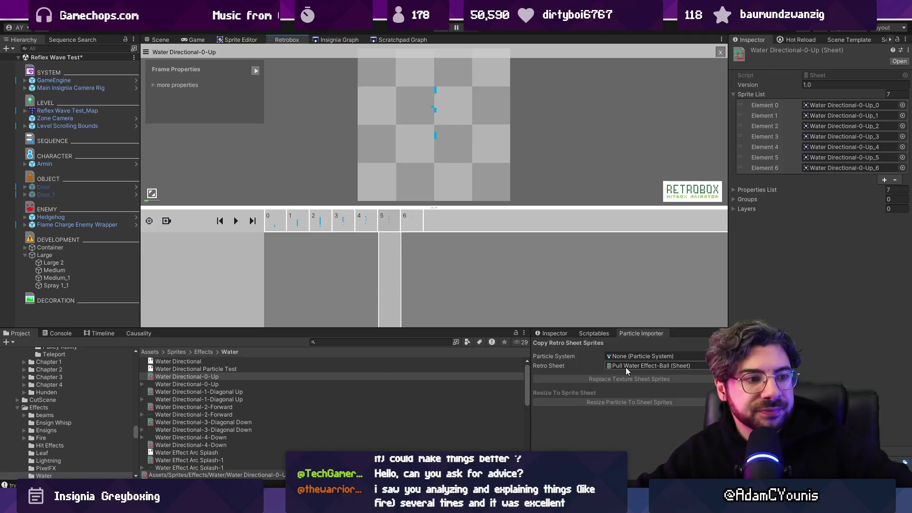
click(637, 358)
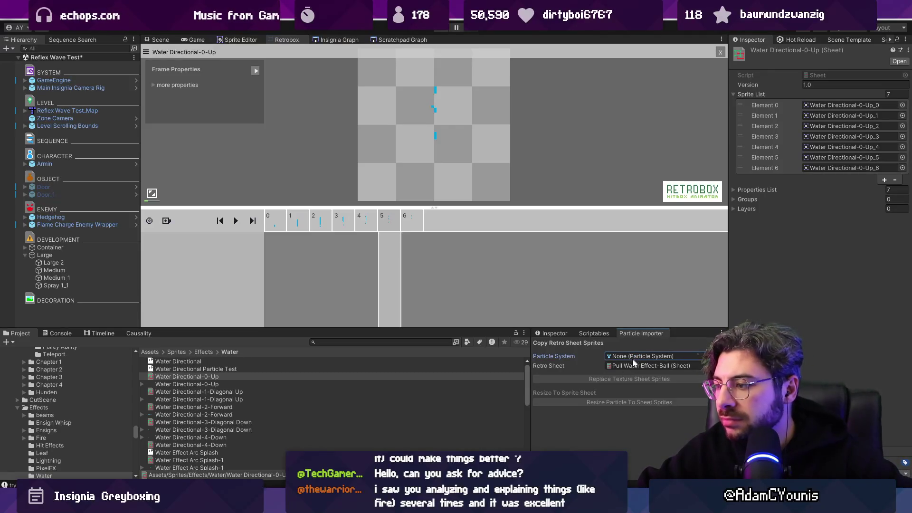
click(577, 366)
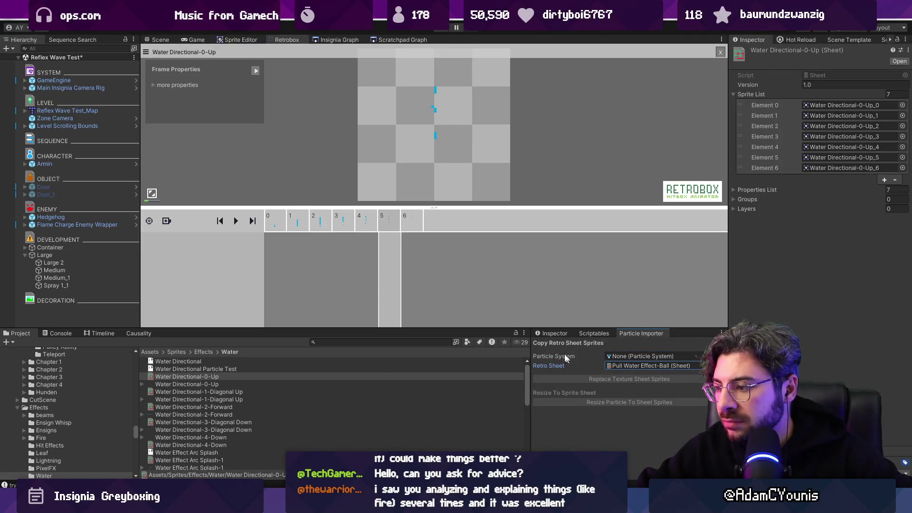
click(160, 40)
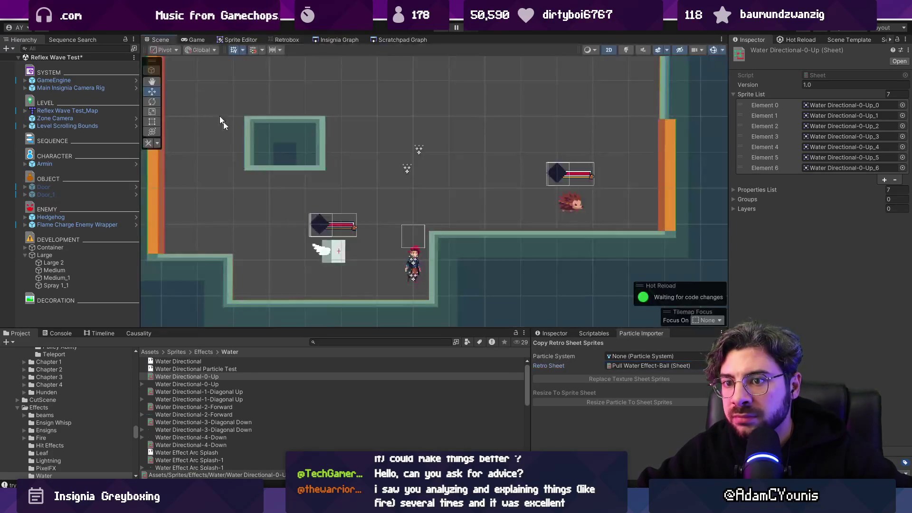
scroll(364, 215, up, 2)
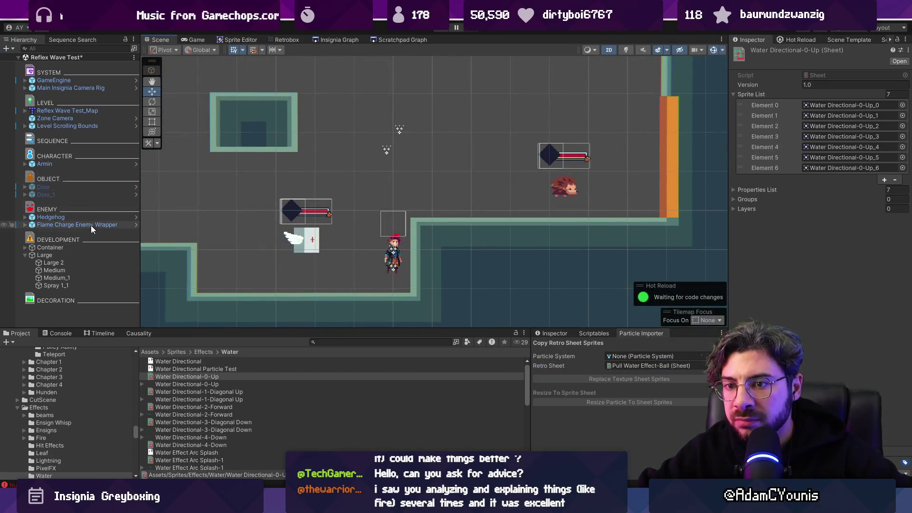
click(80, 260)
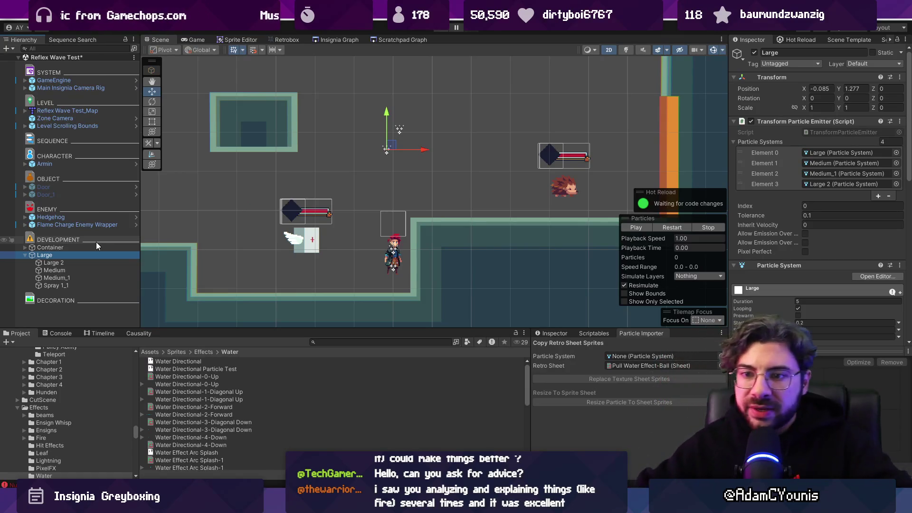
Step: Duplicate the Large emitter, move the copy left, and rename it Directional Water Test
key(ctrl+d)
drag(390, 149, 261, 188)
click(41, 292)
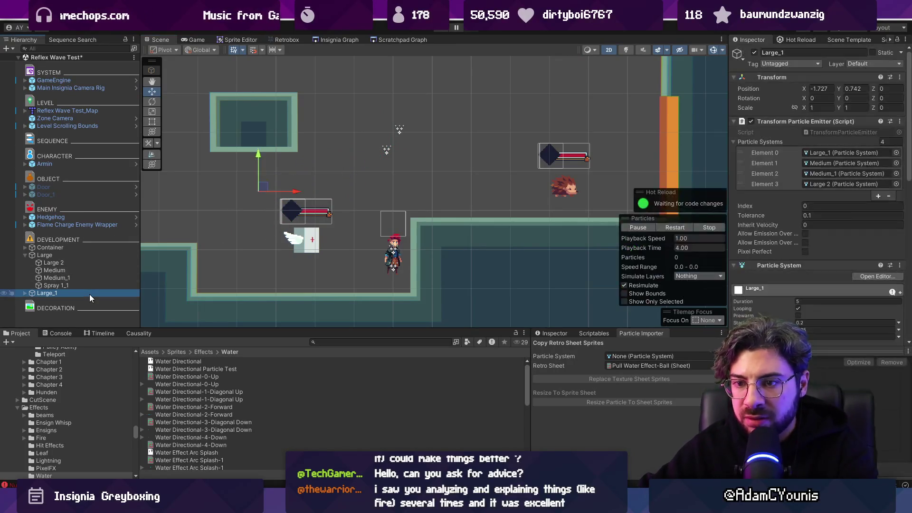
double_click(89, 294)
click(801, 53)
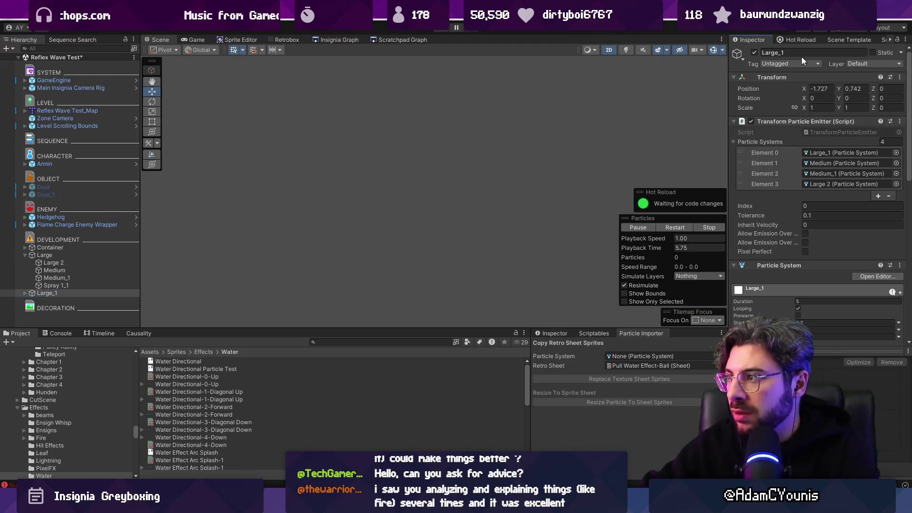
text(Directional Water Test)
key(Return)
Step: Frame Directional Water Test, review its particle system settings, and select its Large 2 child
click(24, 293)
double_click(48, 292)
scroll(76, 293, down, 1)
click(75, 285)
click(84, 279)
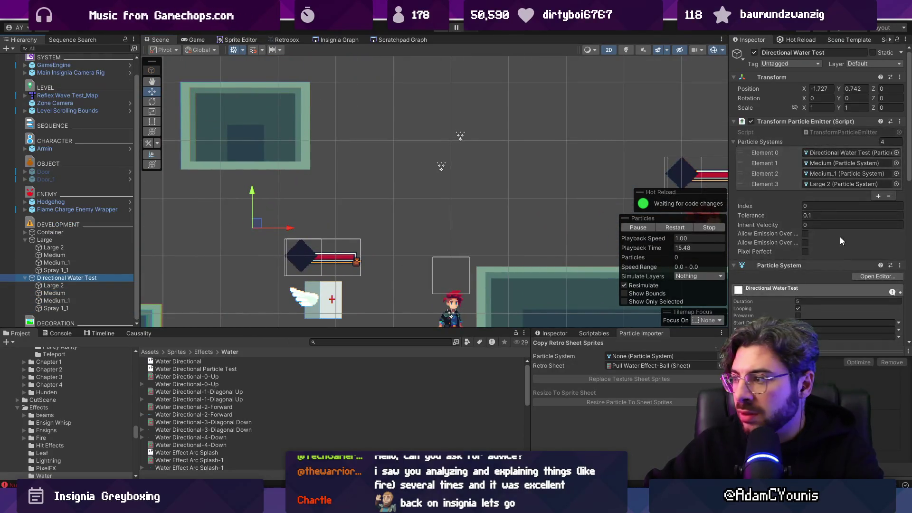
click(774, 265)
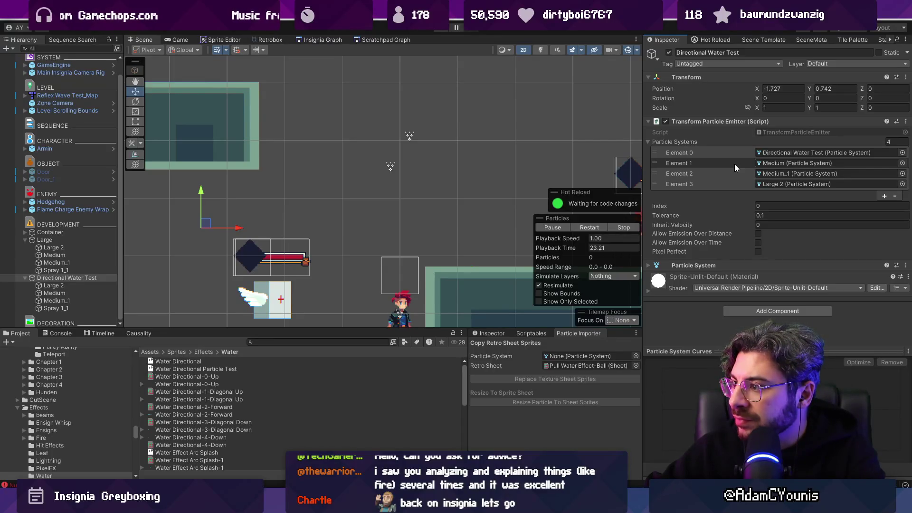
click(703, 265)
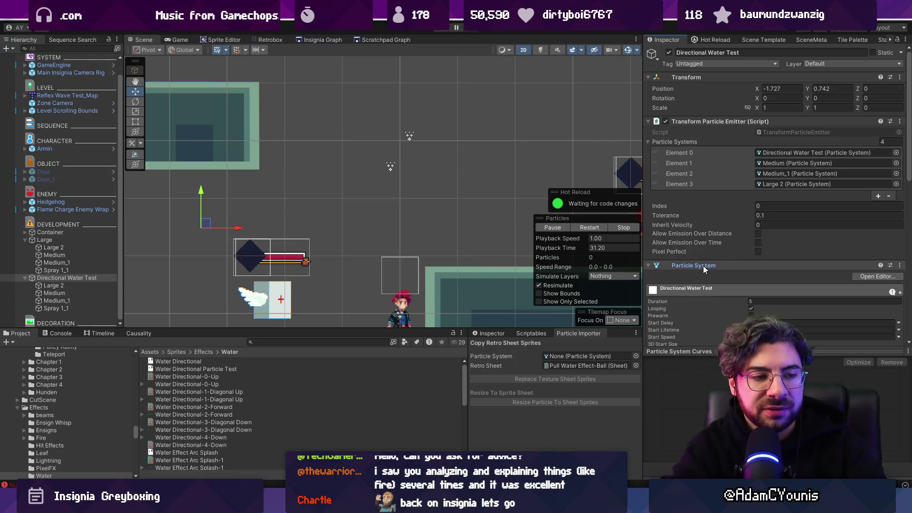
click(71, 287)
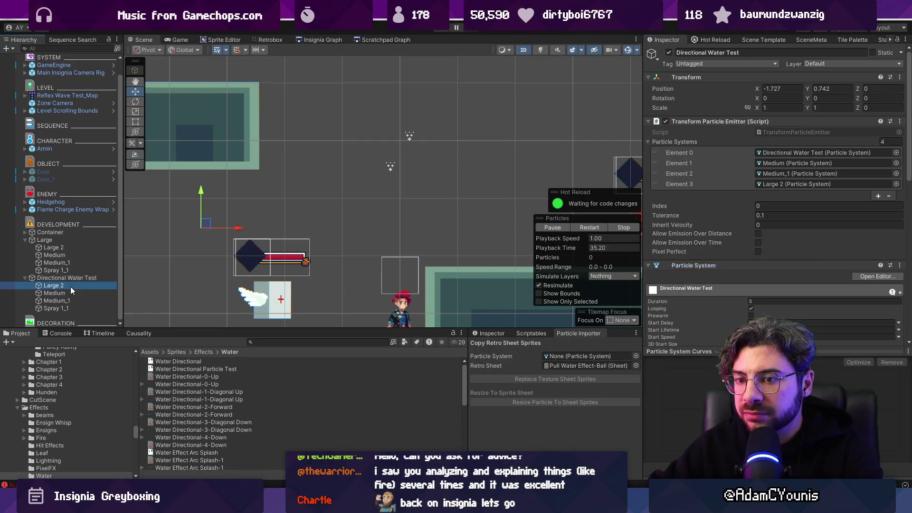
Step: Rename Large 2 to 0-Up and delete the Medium, Medium_1 and Spray 1_1 children
key(F2)
text(Forward)
double_click(71, 285)
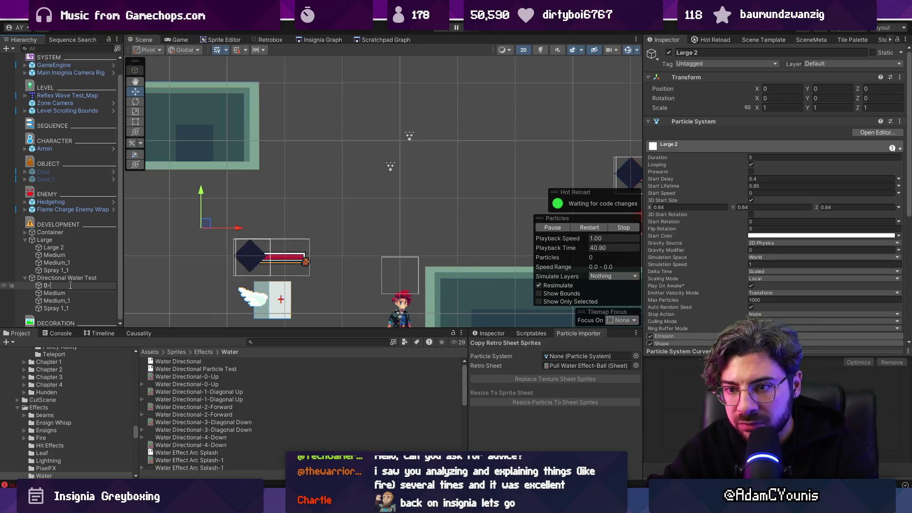
text(Up)
key(Return)
click(54, 293)
shift+click(56, 300)
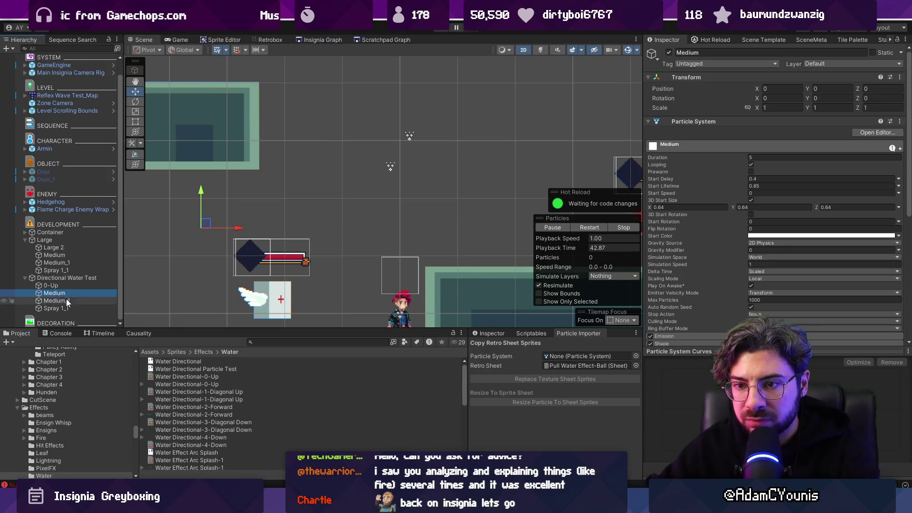
shift+click(67, 309)
key(Delete)
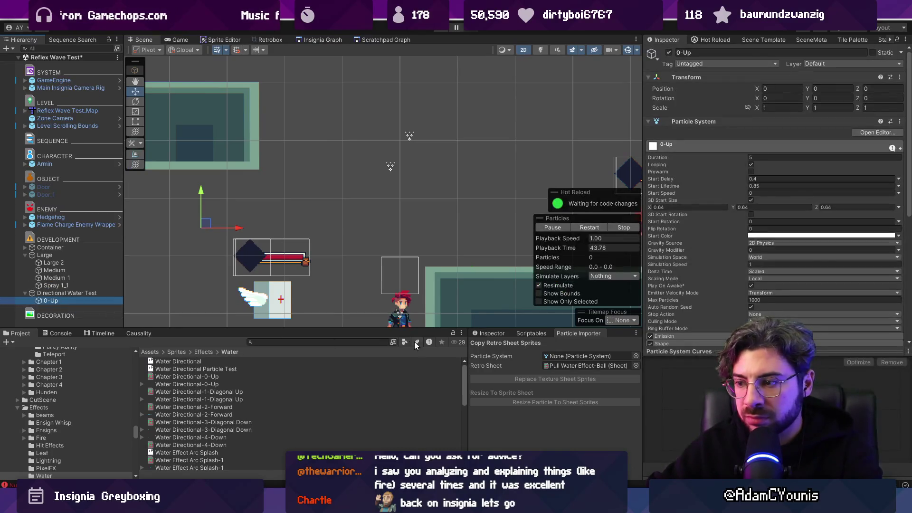
Step: Give 0-Up the Water Directional-0-Up sheet, resized to 0.64, and preview its trail
drag(682, 137, 563, 356)
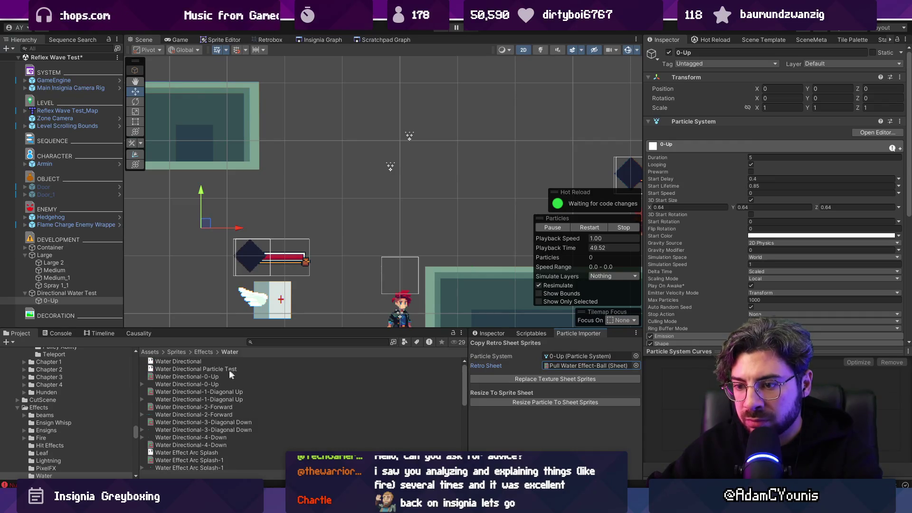
drag(201, 382, 574, 366)
click(565, 379)
click(558, 402)
key(f)
mouse_move(341, 193)
mouse_down()
mouse_move(491, 163)
mouse_move(204, 171)
mouse_move(370, 209)
mouse_move(385, 203)
mouse_move(211, 183)
mouse_move(295, 186)
mouse_up()
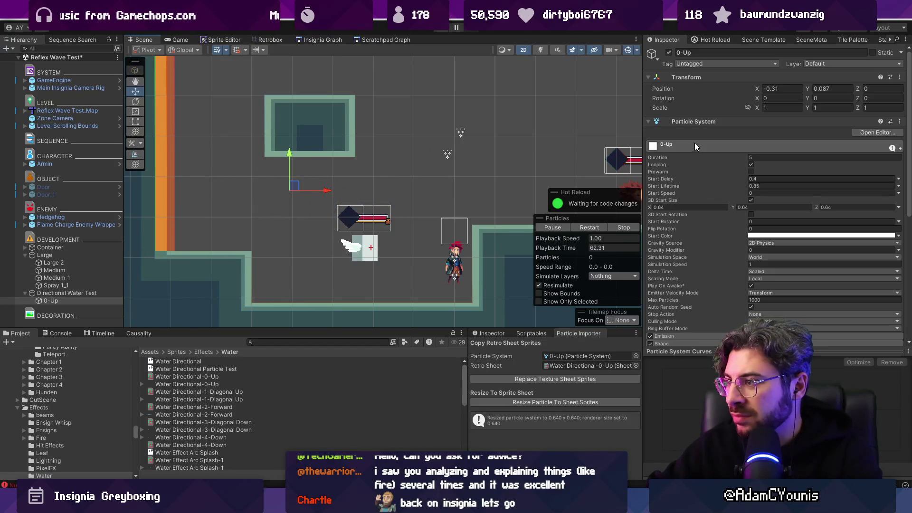
click(696, 121)
Step: Set 0-Up's start lifetime to 0.4, preview the trail, and duplicate 0-Up for the next direction
click(696, 121)
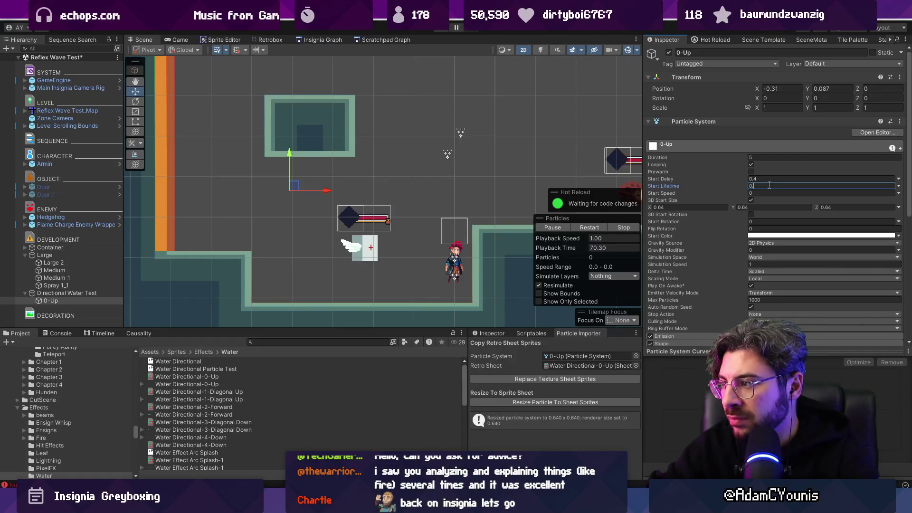
text(.4)
mouse_move(292, 187)
mouse_down()
mouse_move(408, 154)
mouse_move(294, 171)
mouse_move(422, 164)
mouse_move(278, 167)
mouse_move(380, 166)
mouse_move(289, 177)
mouse_up()
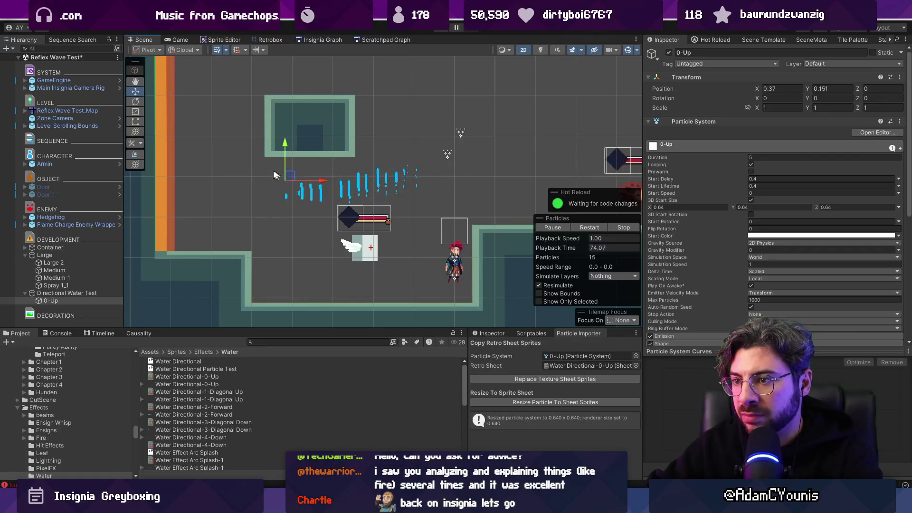
click(82, 301)
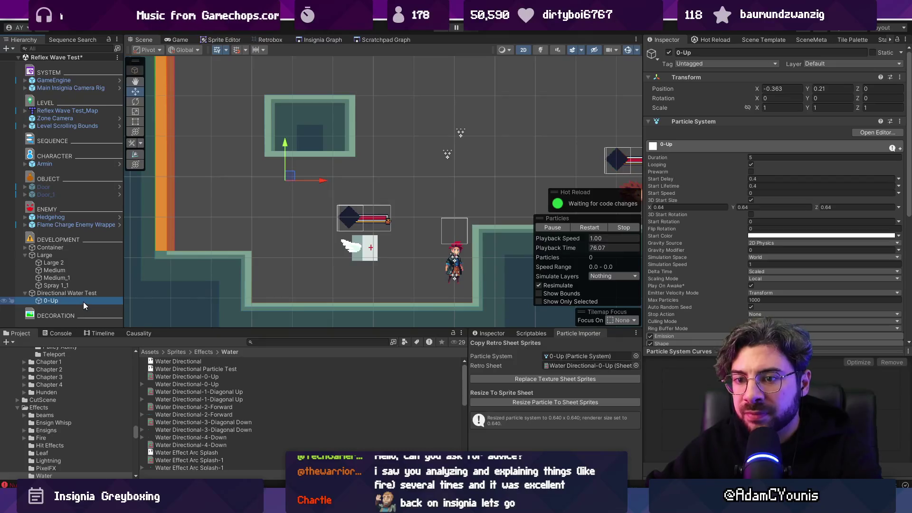
key(ctrl+d)
click(115, 309)
text(1-UpForward)
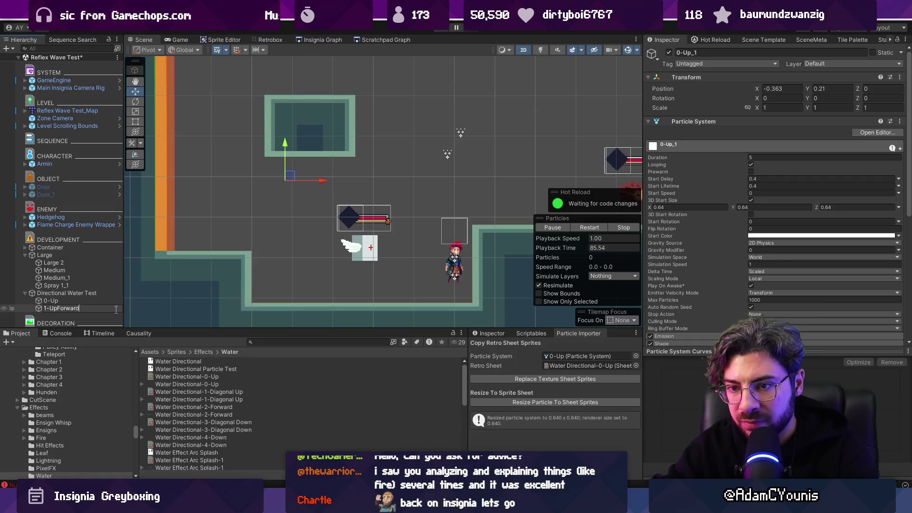
Step: Rename the copy 1-Diag Up and give it the resized Water Directional-1-Diagonal Up sheet
key(Return)
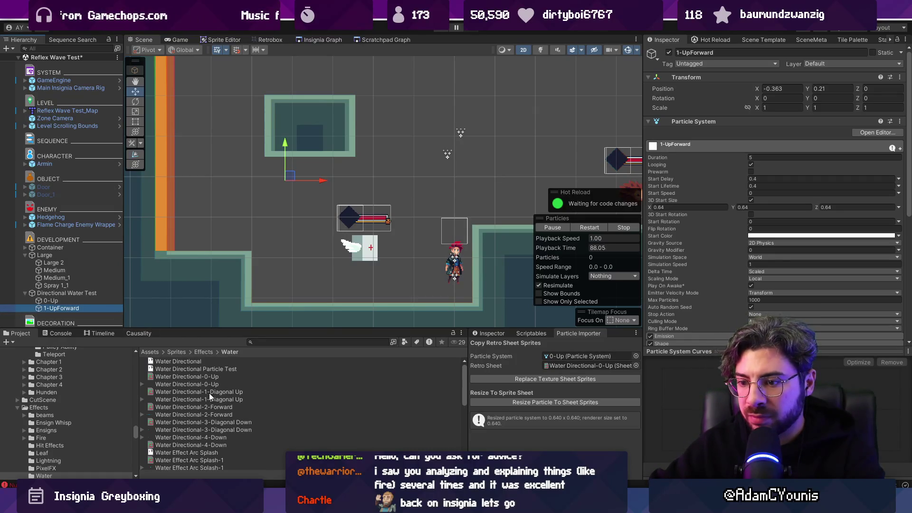
click(54, 310)
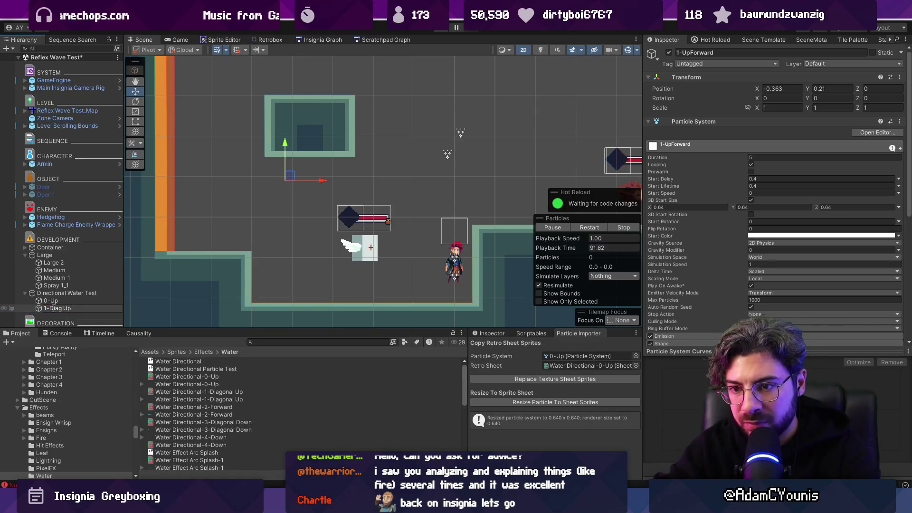
key(Return)
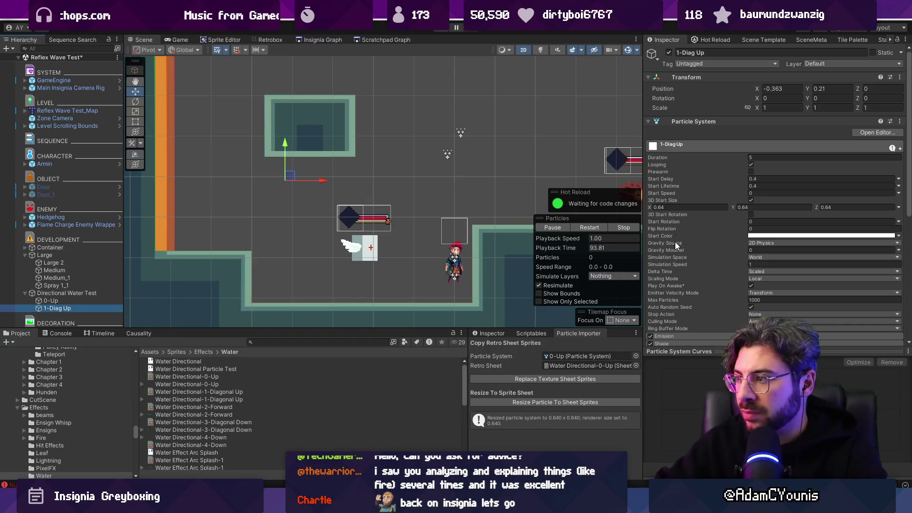
click(696, 123)
drag(697, 128, 575, 355)
drag(195, 393, 563, 368)
click(564, 379)
click(563, 402)
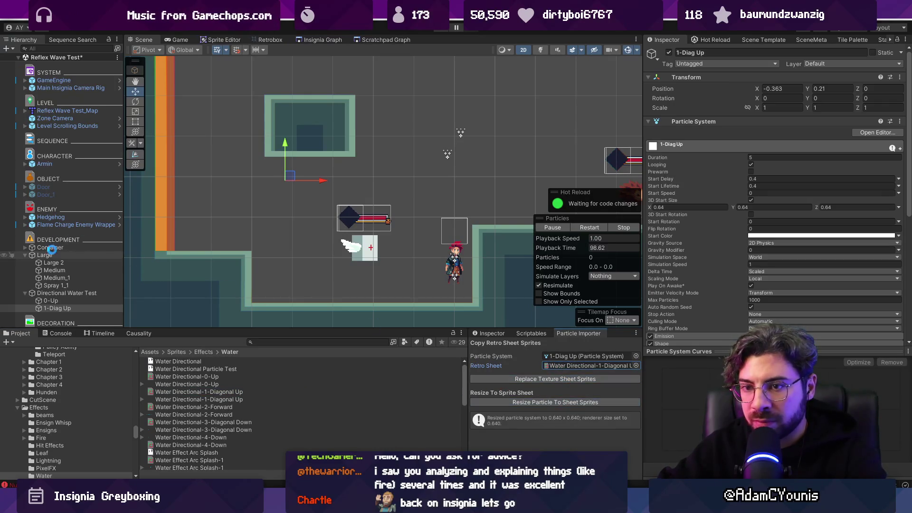
mouse_move(292, 179)
mouse_down()
mouse_move(372, 167)
mouse_move(255, 164)
mouse_move(356, 209)
mouse_move(298, 180)
mouse_move(314, 187)
mouse_up()
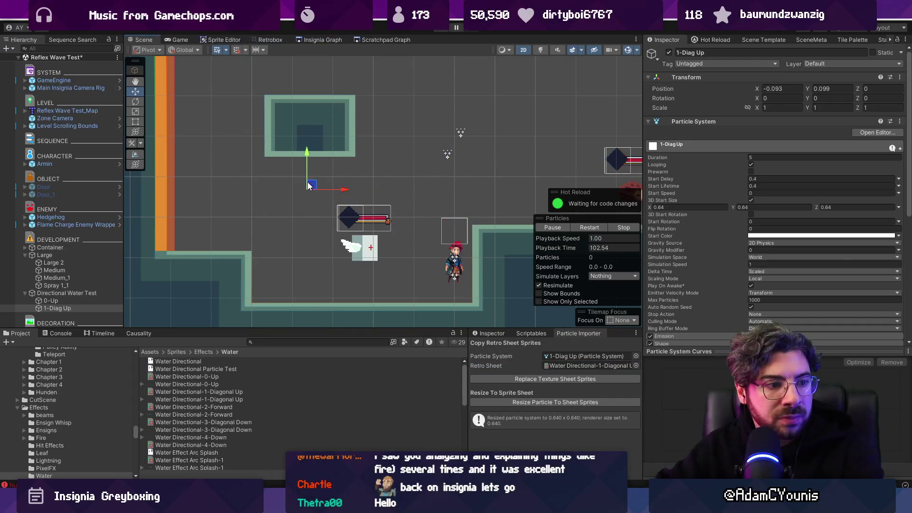
Step: Set the position of both 0-Up and 1-Diag Up to X 0, Y 0
click(85, 300)
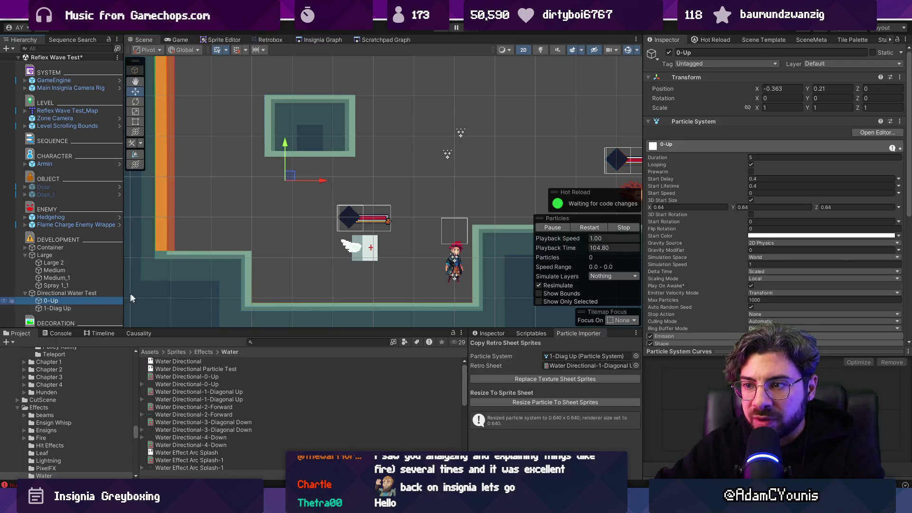
click(57, 308)
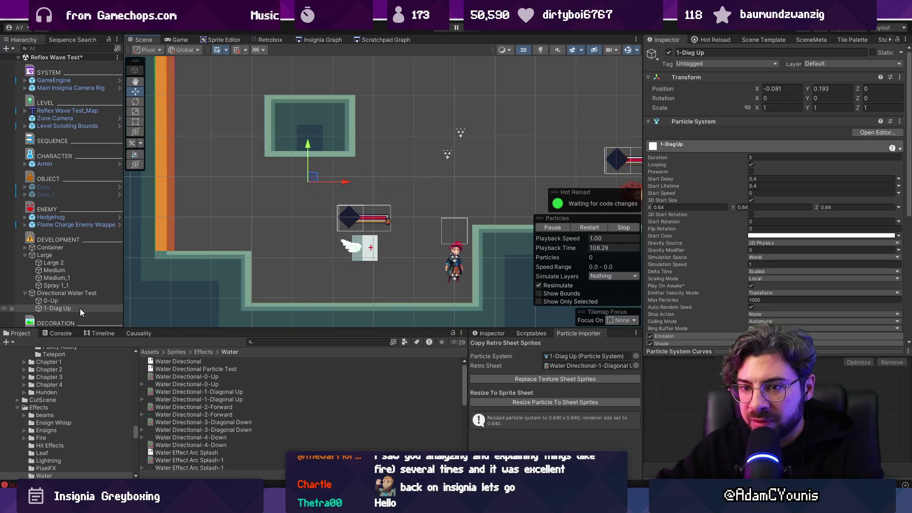
ctrl+click(70, 301)
click(783, 89)
text(0)
key(Tab)
text(0)
Step: Duplicate 1-Diag Up and start replacing the copy's leading digit in its name
click(59, 309)
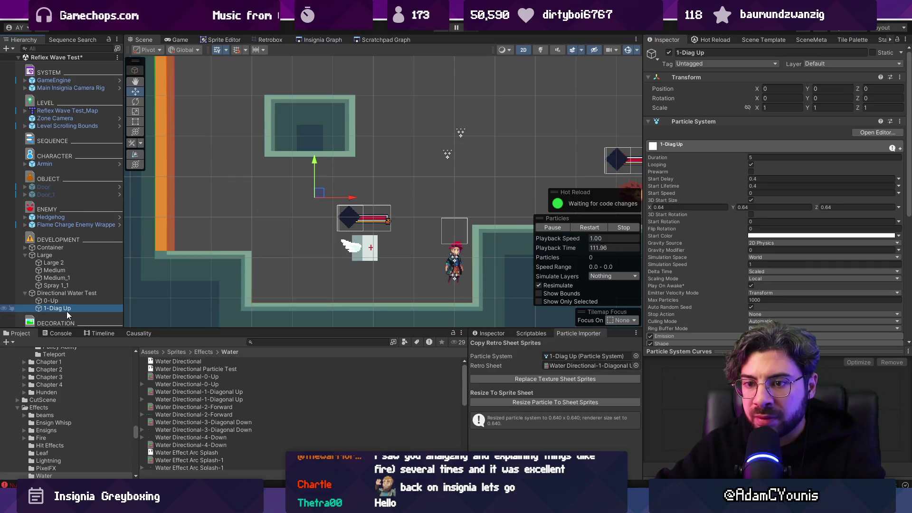
key(ctrl+d)
key(F2)
key(Home)
key(Delete)
Step: Rename the new particle system copy to 2-Forward
text(3)
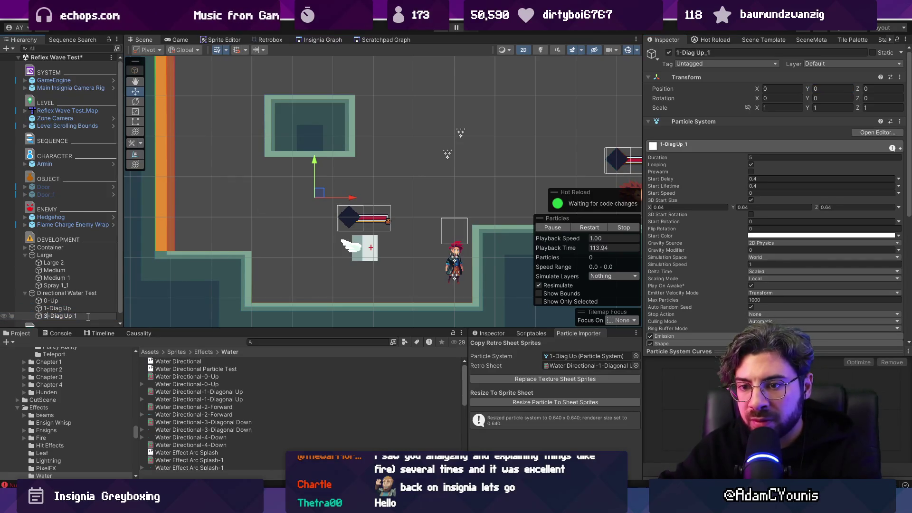
text(for)
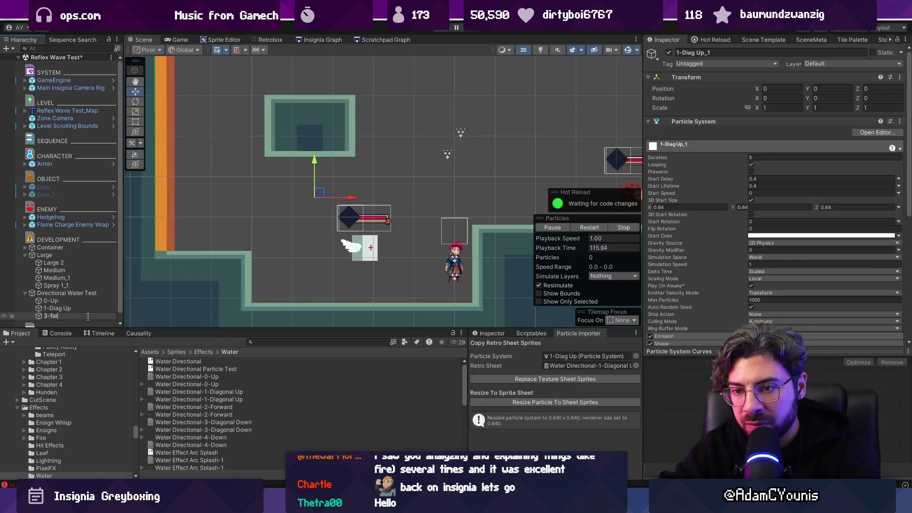
text(d)
key(ctrl+shift+Left)
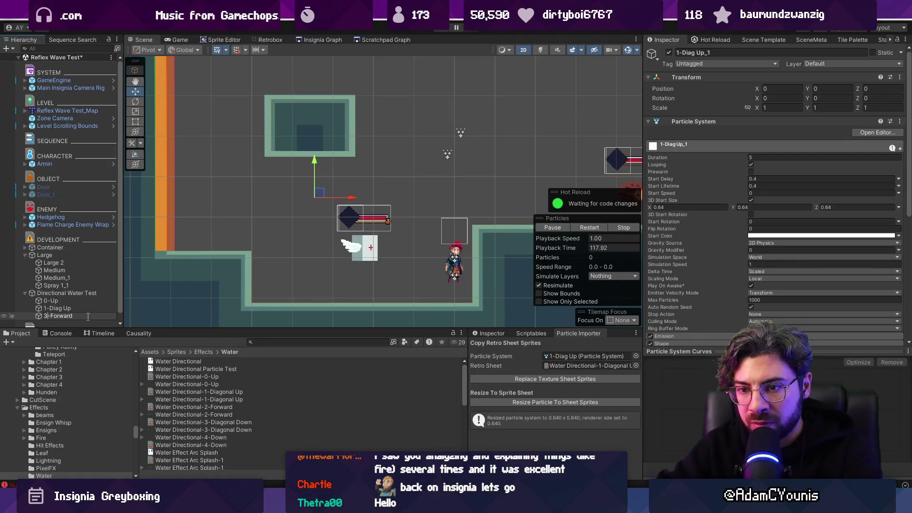
key(BackSpace)
text(2)
key(Return)
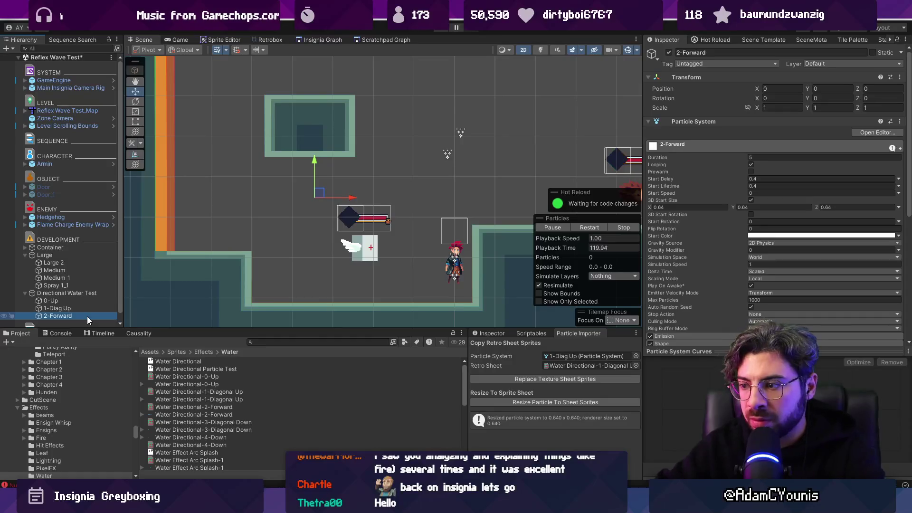
Step: Import the Water Directional-2-Forward sheet onto 2-Forward, zero its X position, and duplicate it
drag(206, 407, 597, 365)
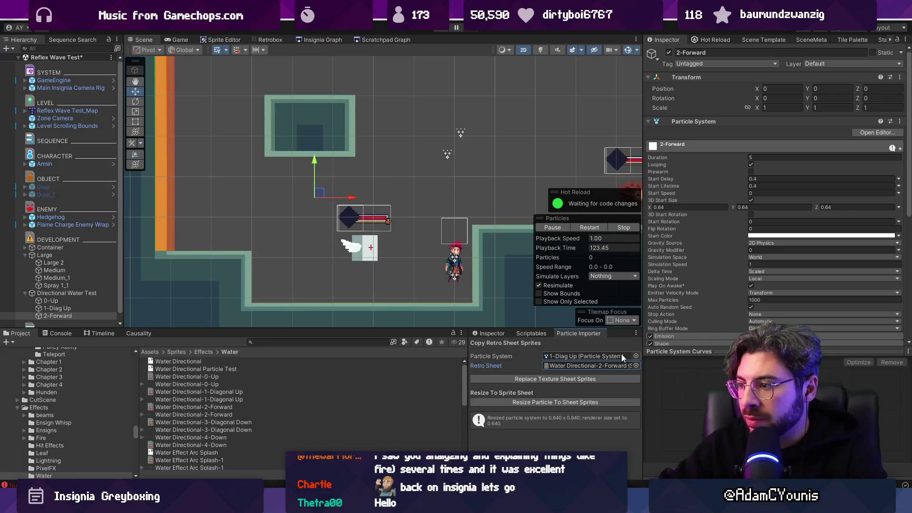
mouse_move(693, 121)
mouse_down()
mouse_move(594, 362)
mouse_move(604, 353)
mouse_up()
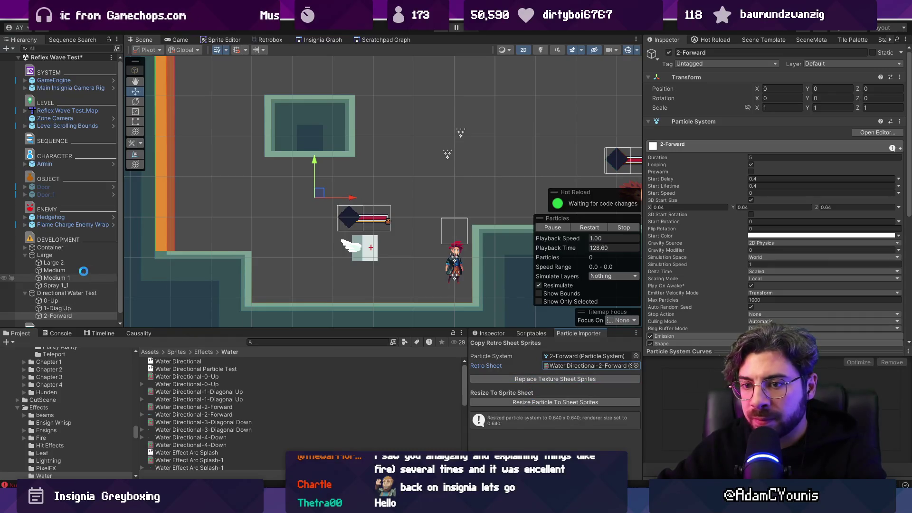
mouse_move(319, 186)
mouse_down()
mouse_move(408, 192)
mouse_move(361, 192)
mouse_move(373, 191)
mouse_move(390, 220)
mouse_move(459, 194)
mouse_move(334, 177)
mouse_move(369, 199)
mouse_move(357, 203)
mouse_move(377, 193)
mouse_up()
click(764, 89)
text(0)
key(Tab)
text(0)
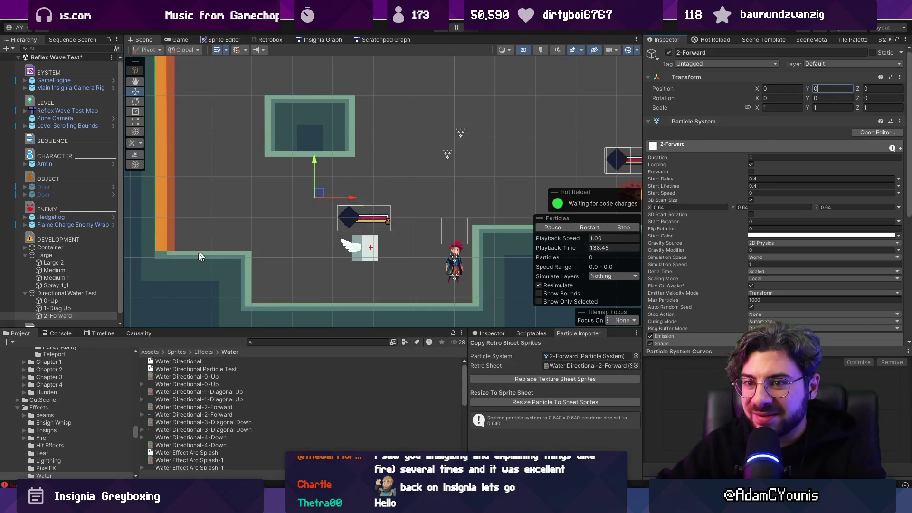
key(ctrl+d)
double_click(71, 323)
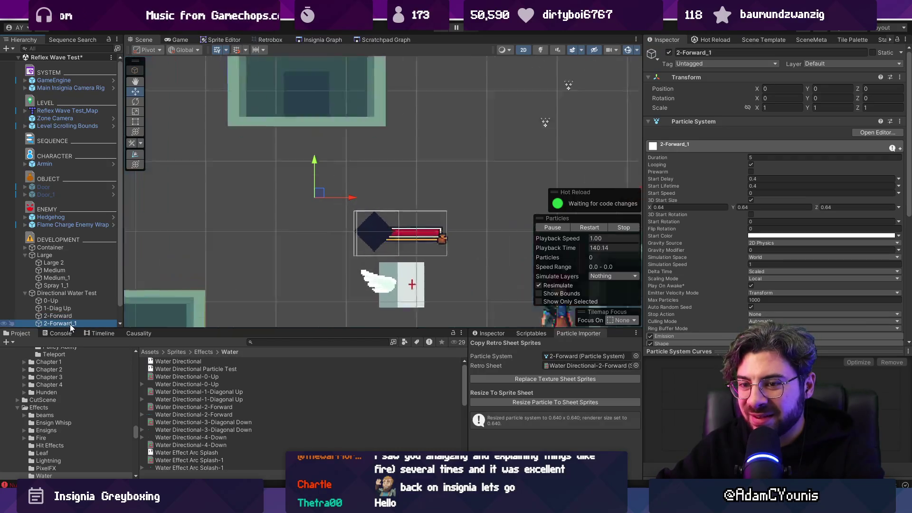
Step: Rename the 2-Forward_1 copy to 3-Diag Down
click(63, 324)
key(BackSpace)
text(3-Diag Down)
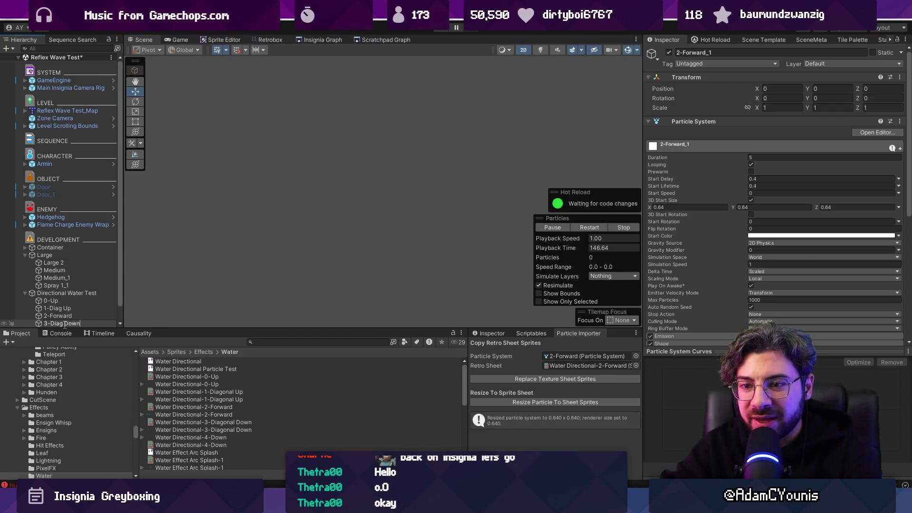
key(Return)
Step: Replace 3-Diag Down's sprites with the Water Directional-3-Diagonal Down sheet and resize to it
click(64, 324)
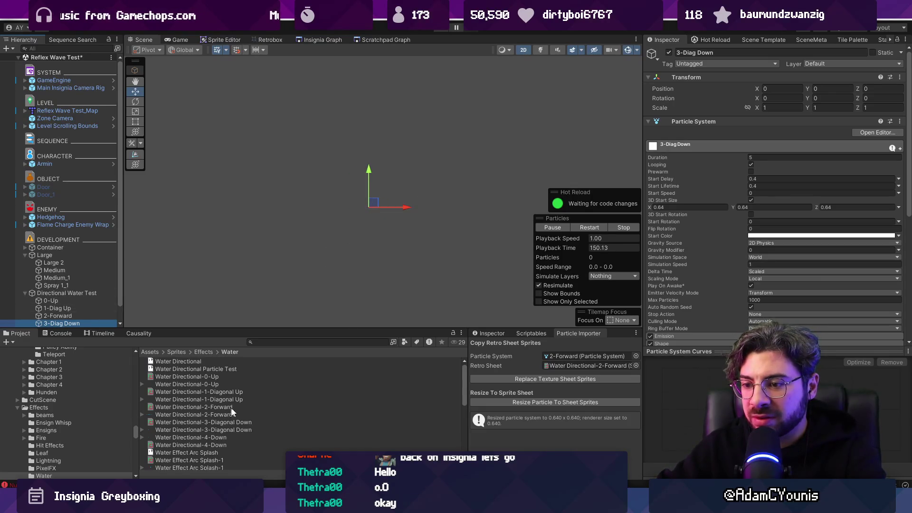
mouse_move(701, 122)
mouse_down()
mouse_move(591, 365)
mouse_move(588, 357)
mouse_up()
scroll(164, 408, down, 2)
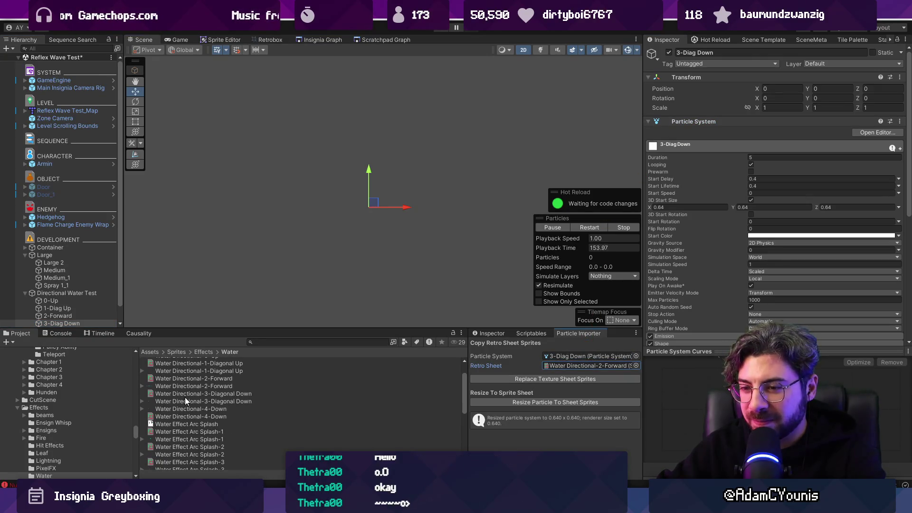
drag(188, 395, 593, 366)
click(587, 383)
click(570, 403)
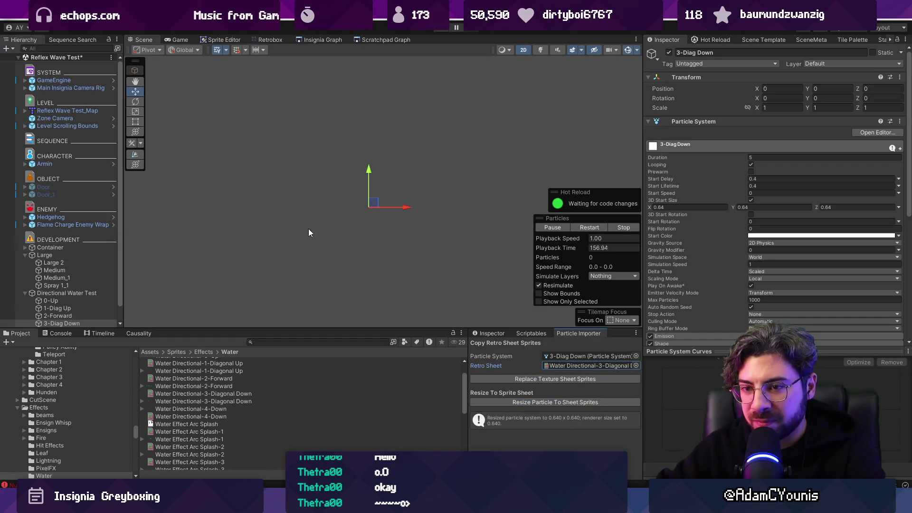
Step: Preview 3-Diag Down's particles by moving it, then reset its position to 0,0
mouse_move(368, 207)
mouse_down()
mouse_move(456, 197)
mouse_move(333, 213)
mouse_move(348, 226)
mouse_move(354, 215)
mouse_up()
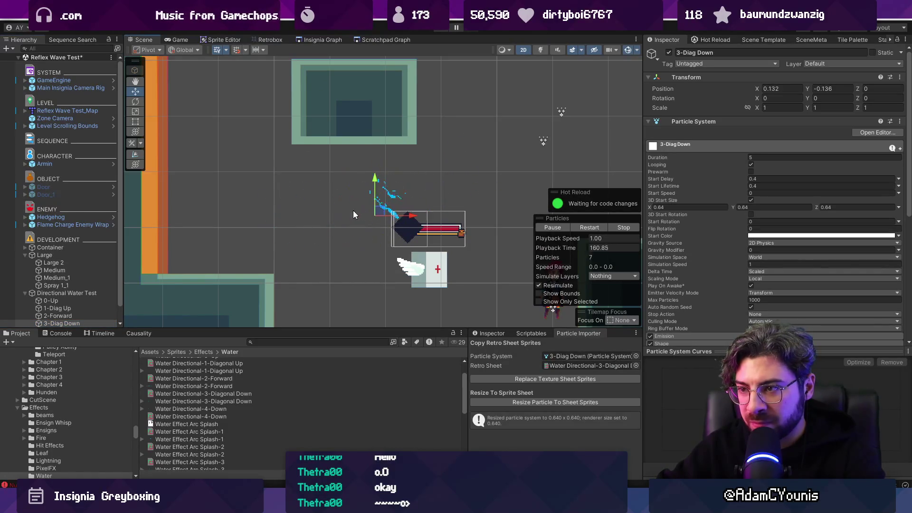
text(0)
key(Tab)
text(0)
click(70, 322)
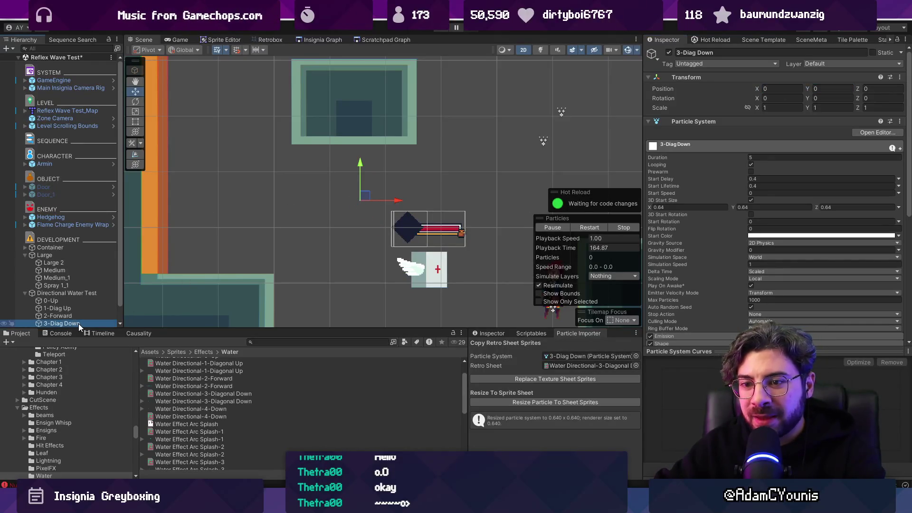
Step: Duplicate 3-Diag Down and rename the copy 4-Down
key(ctrl+d)
key(F2)
text(4-Down)
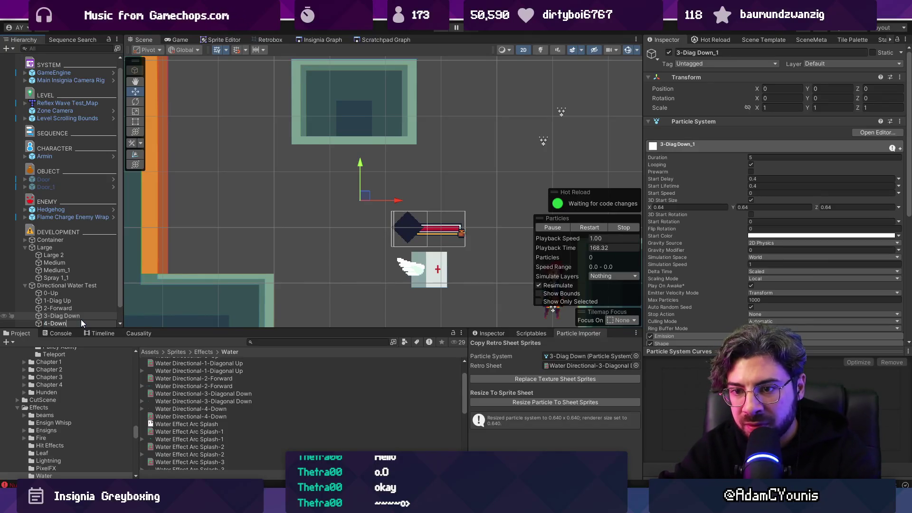
key(Return)
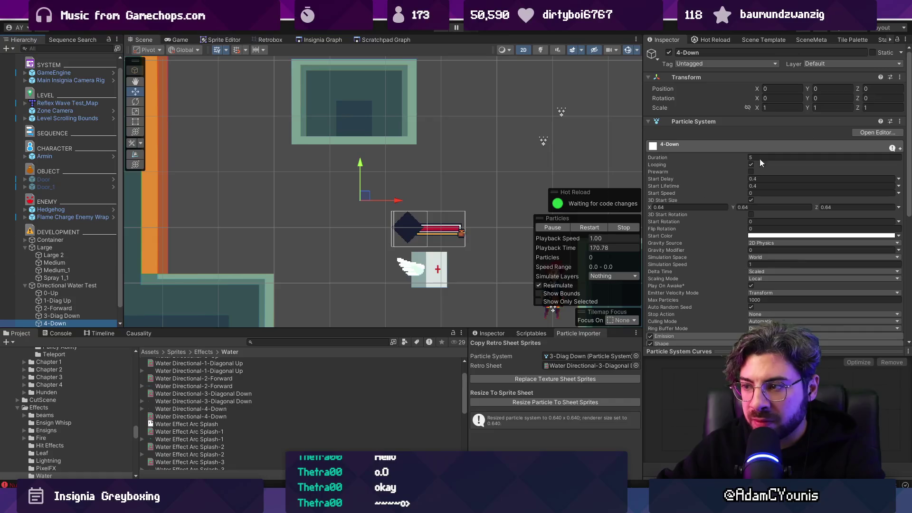
Step: Give 4-Down the 7 Water Directional-4-Down sprites resized to the sheet, then test-move Directional Water Test
click(571, 360)
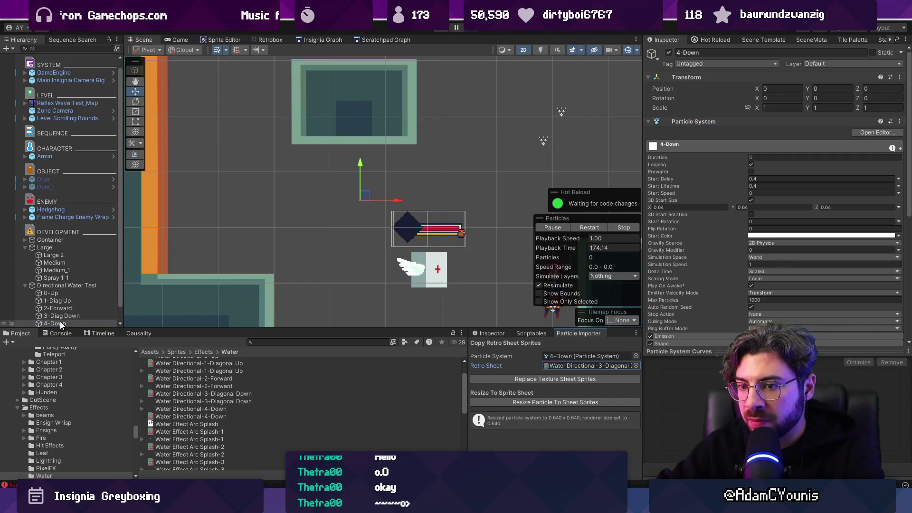
drag(189, 416, 567, 366)
click(570, 380)
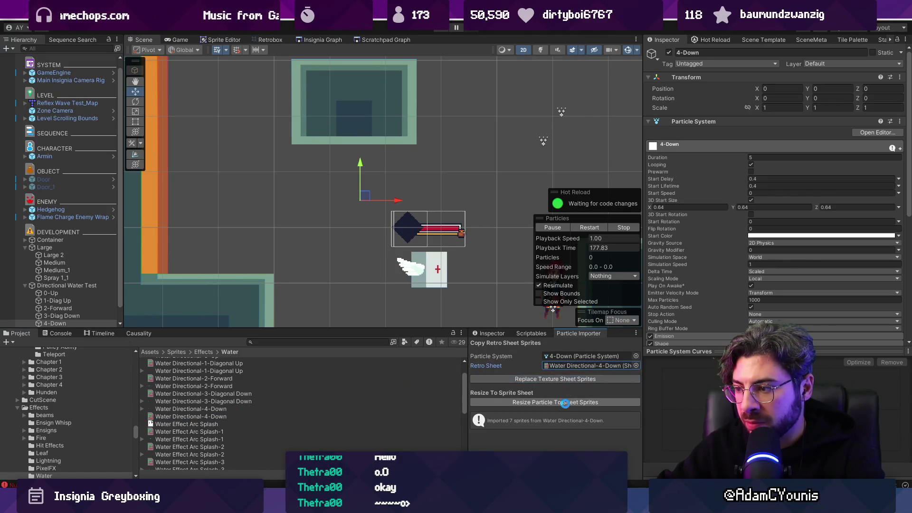
click(565, 404)
mouse_move(375, 202)
mouse_down()
mouse_move(440, 175)
mouse_move(357, 208)
mouse_up()
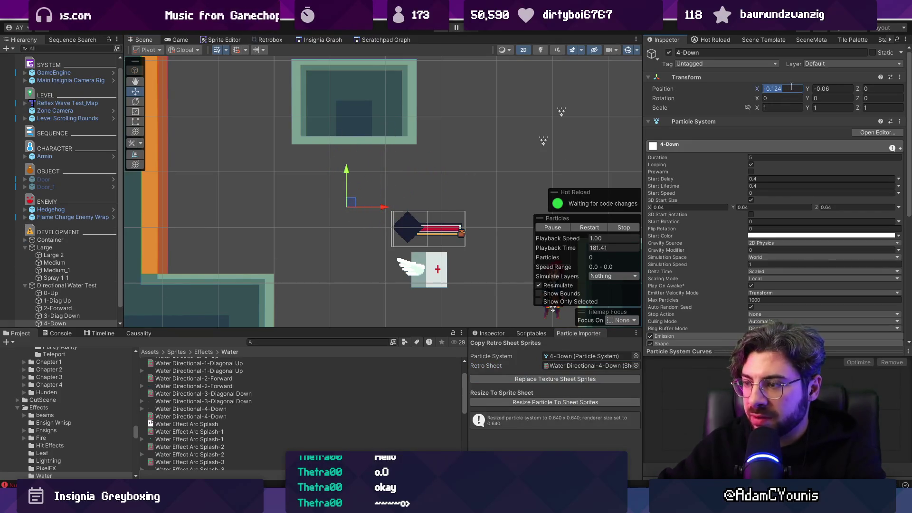
click(66, 285)
mouse_move(364, 196)
mouse_down()
mouse_move(356, 174)
mouse_move(433, 147)
mouse_move(358, 236)
mouse_move(389, 183)
mouse_up()
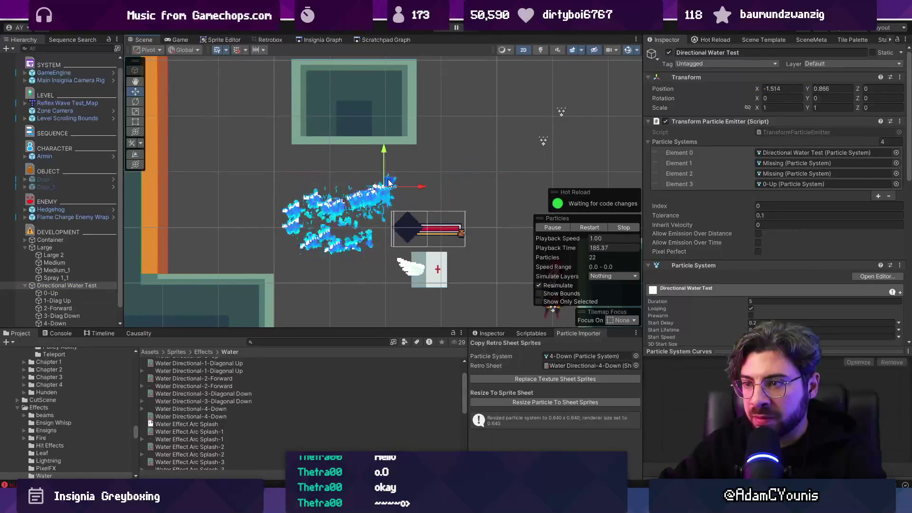
Step: Clear the emitter's Particle Systems list and assign 0-Up through 4-Down, then test the trail
click(892, 142)
text(0)
key(Return)
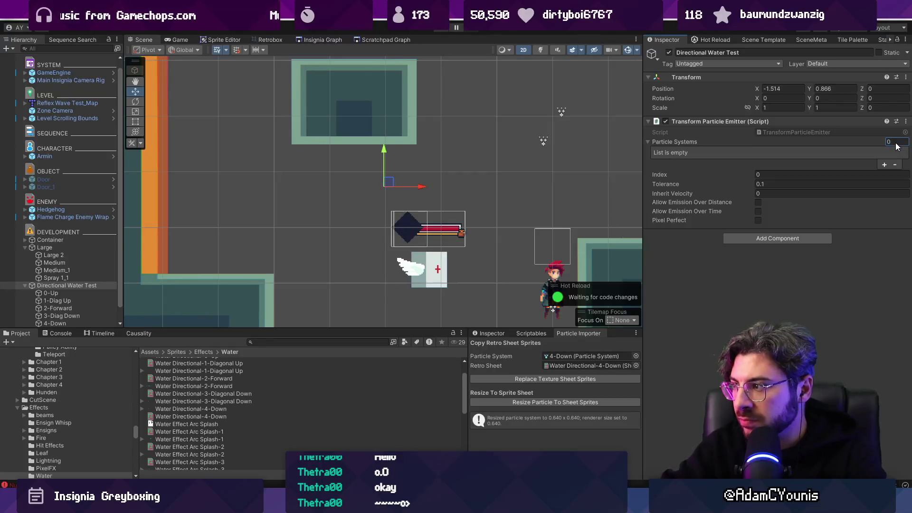
click(71, 293)
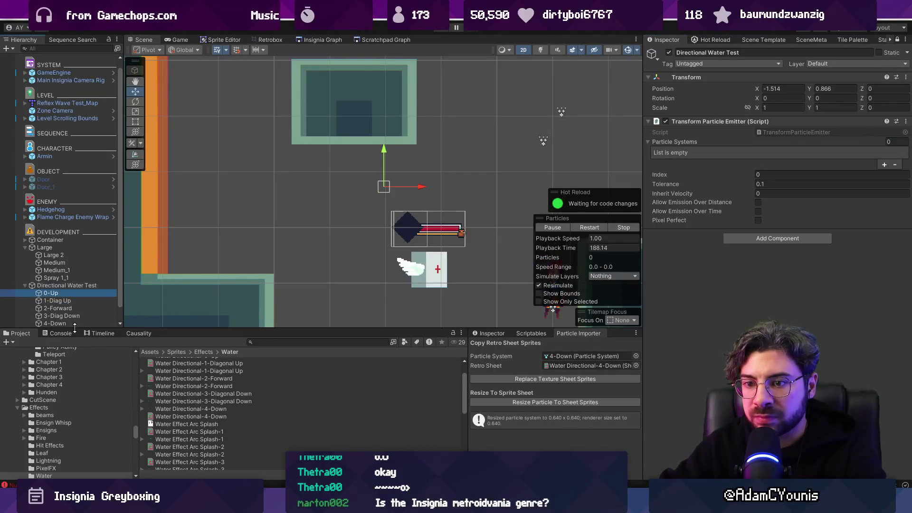
shift+click(70, 318)
mouse_move(61, 305)
mouse_down()
mouse_move(812, 181)
mouse_move(689, 147)
mouse_up()
click(84, 288)
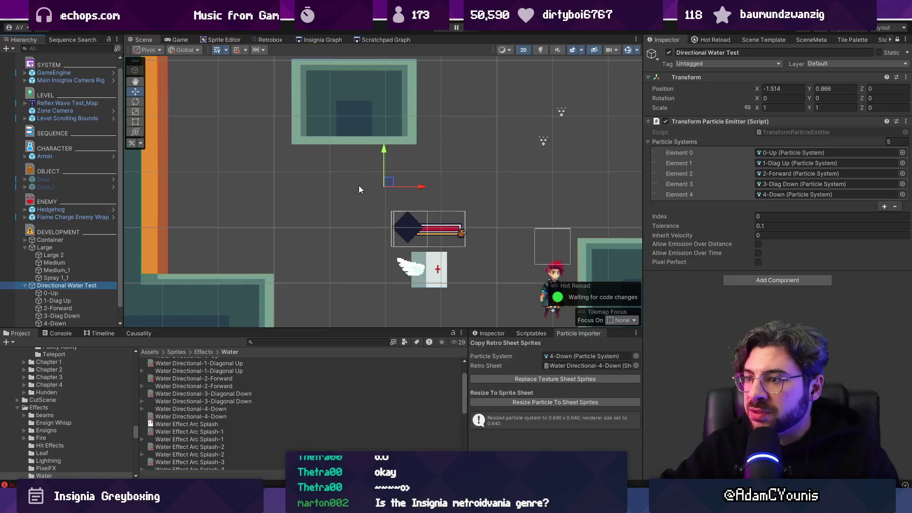
mouse_move(387, 186)
mouse_down()
mouse_move(405, 167)
mouse_move(369, 201)
mouse_up()
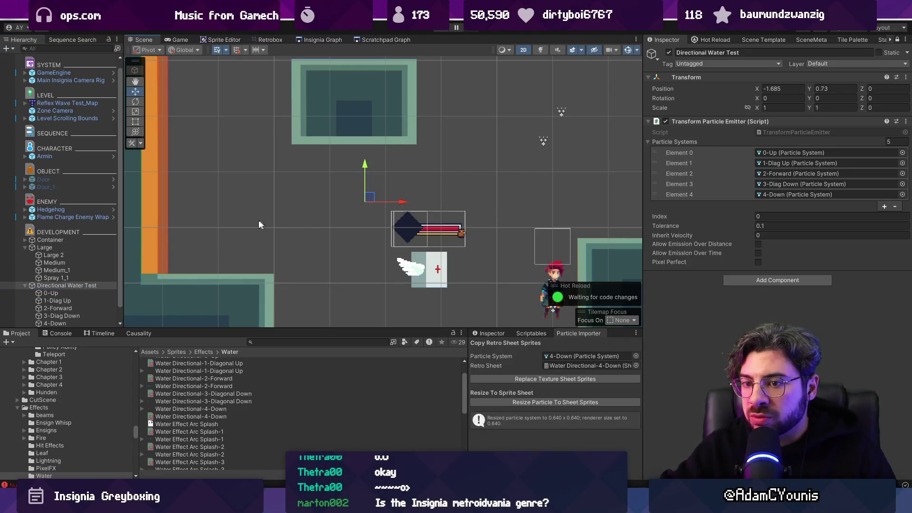
key(ctrl+z)
Step: Add a Particle System component to Directional Water Test
click(785, 280)
text(partce)
key(BackSpace)
key(BackSpace)
text(icle)
key(Return)
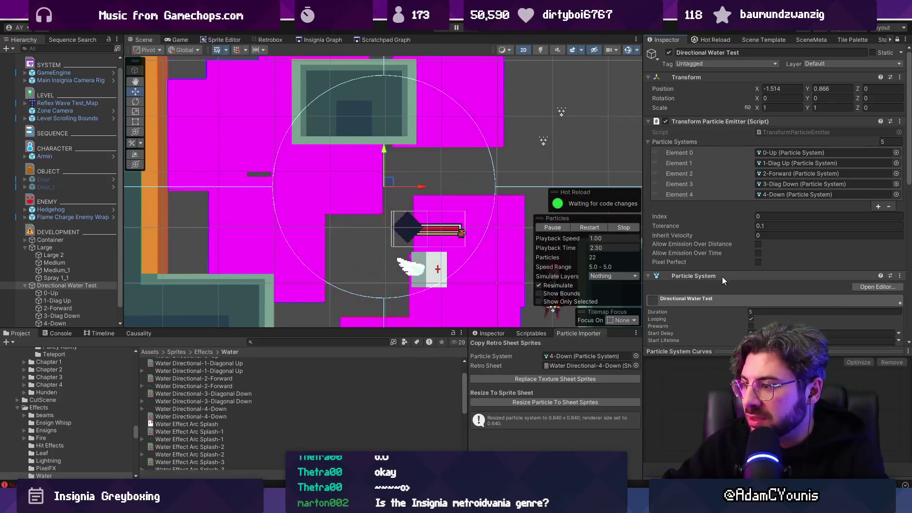
Step: Stop the particle preview, test-move and undo, then open TransformParticleEmitter.cs
scroll(757, 286, down, 10)
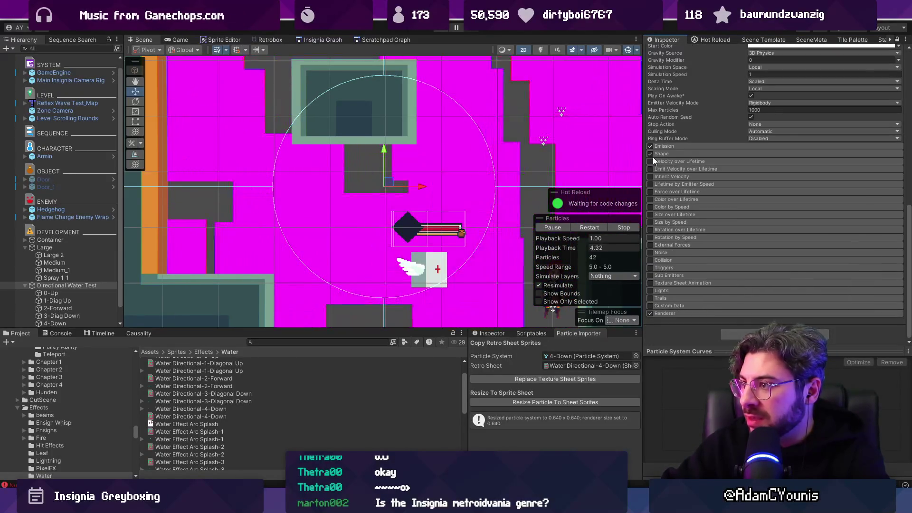
click(650, 146)
scroll(730, 198, up, 10)
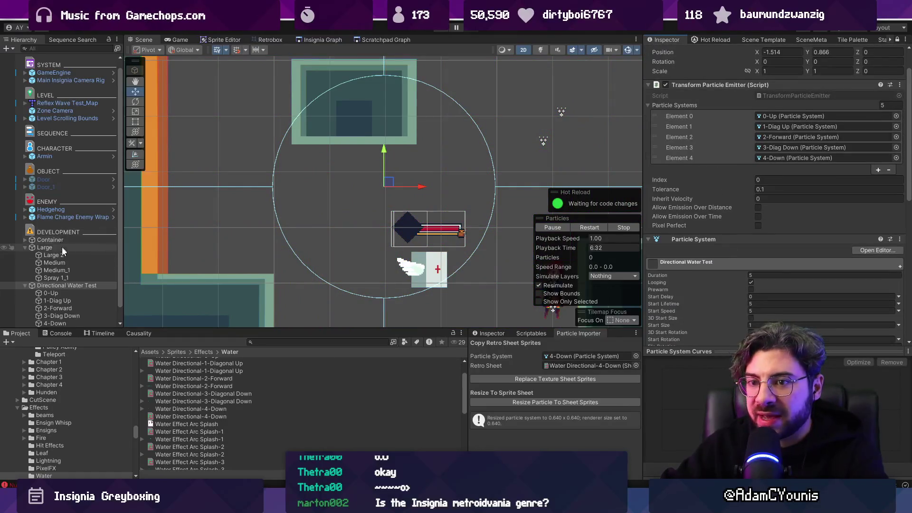
mouse_move(382, 187)
mouse_down()
mouse_move(332, 185)
mouse_move(397, 192)
mouse_up()
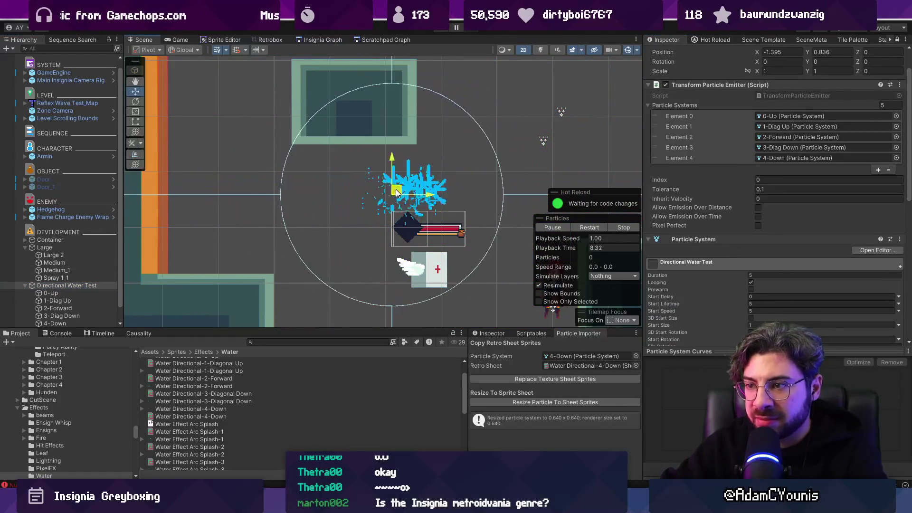
key(ctrl+z)
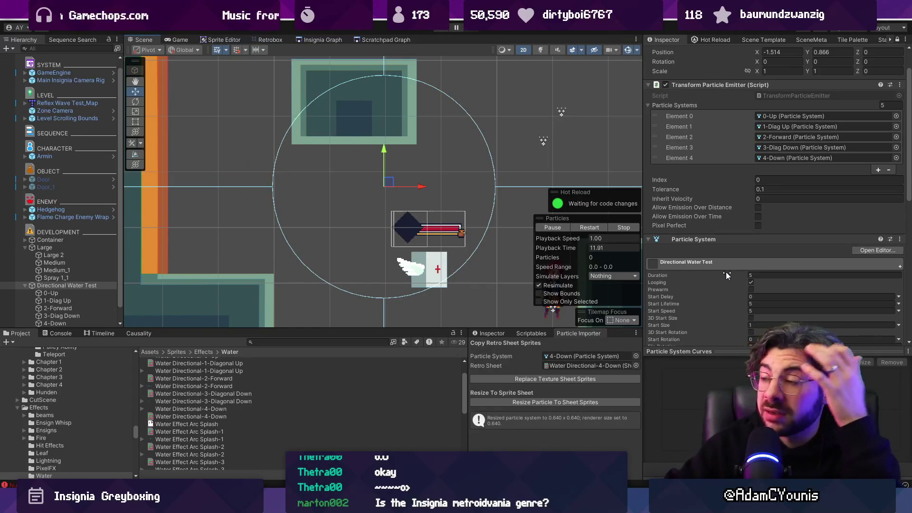
scroll(702, 241, up, 2)
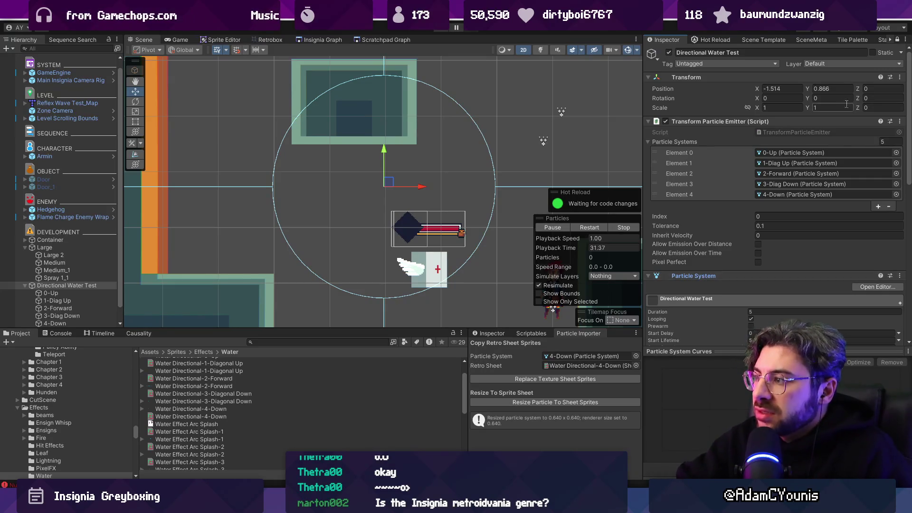
double_click(802, 134)
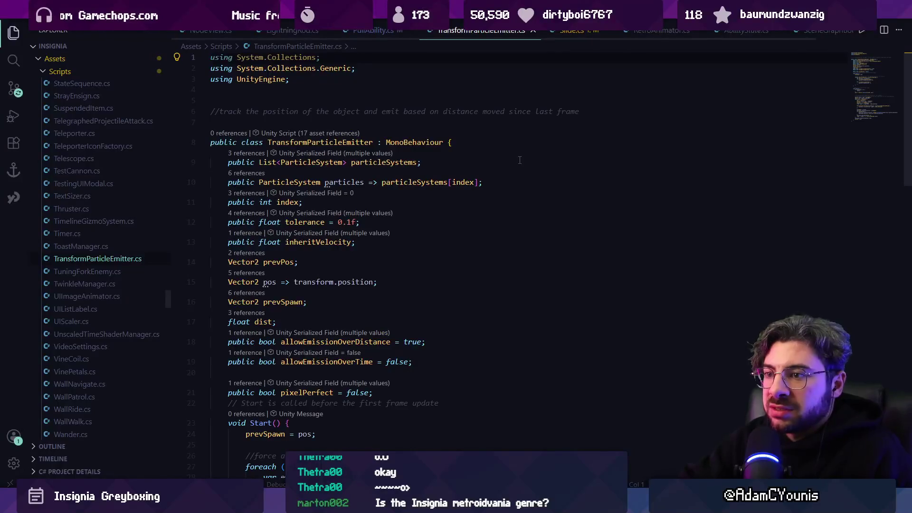
Step: Read down through TransformParticleEmitter.cs's Update emission loop, then return to Unity
scroll(526, 140, down, 3)
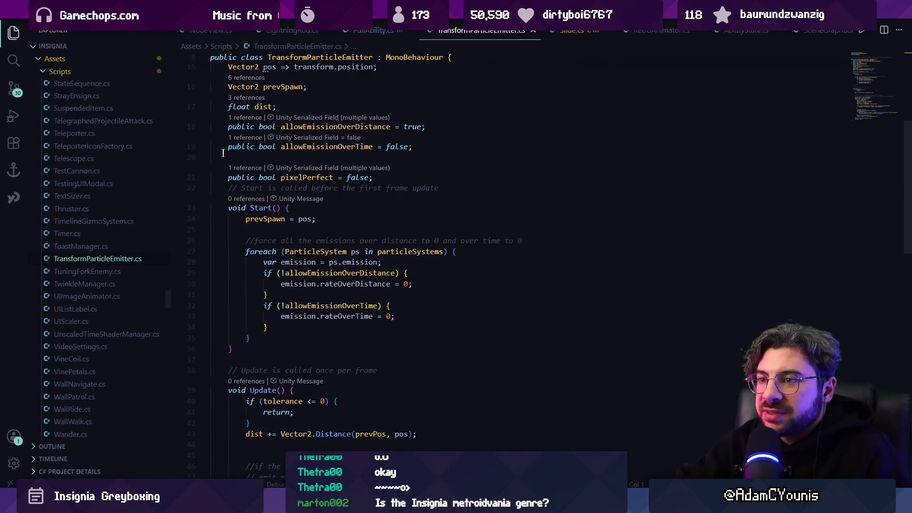
mouse_move(299, 129)
scroll(437, 208, down, 10)
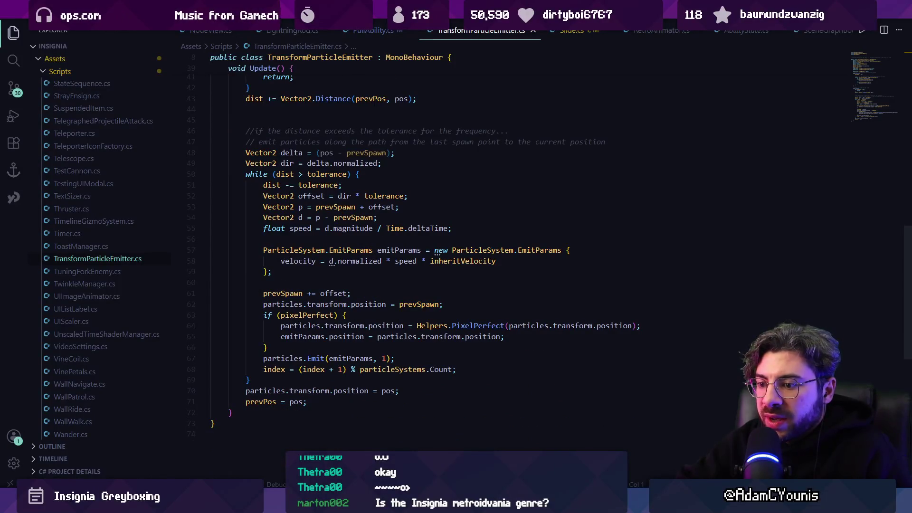
key(alt+Tab)
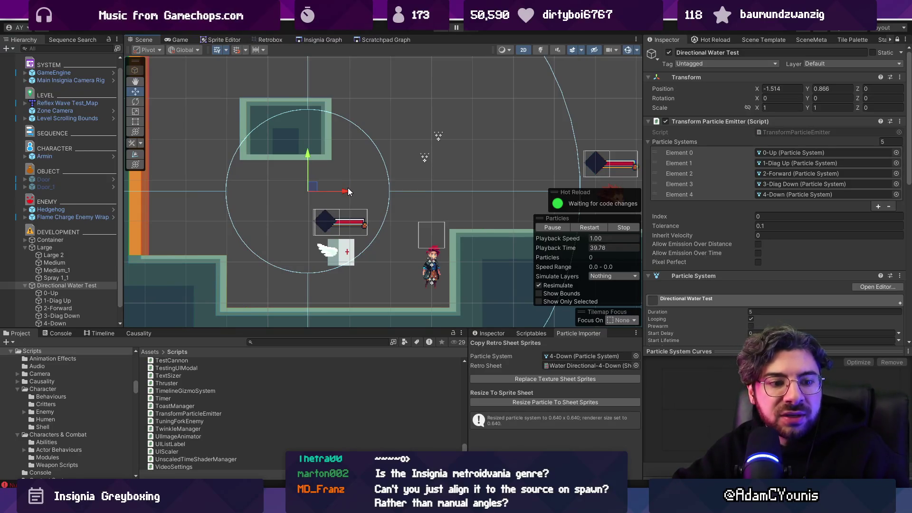
Step: Preview frames 1–6, then 1–2, of the water slash animation in Aseprite, then return to Unity
key(alt+Tab)
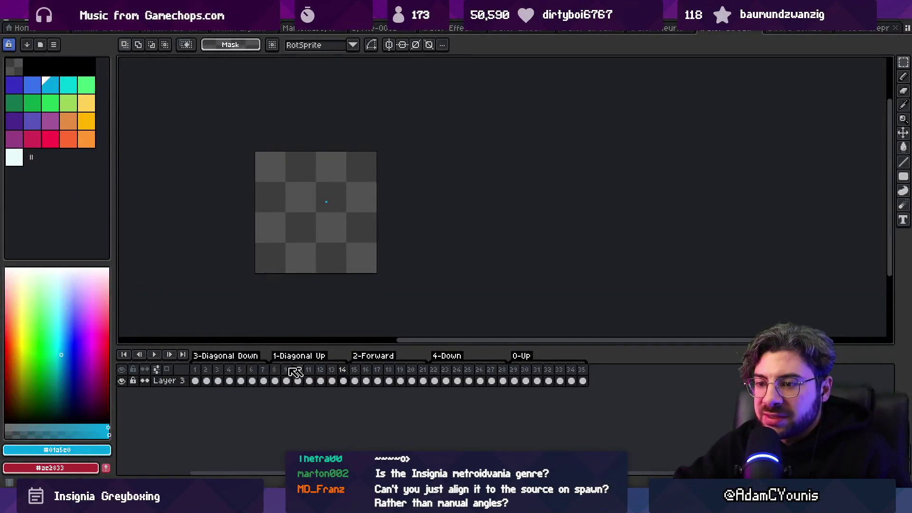
drag(195, 381, 609, 372)
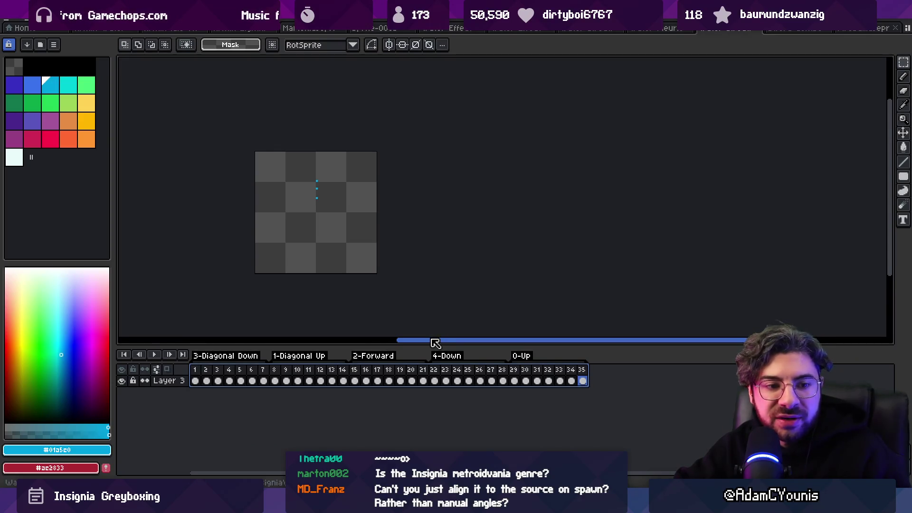
mouse_move(194, 380)
mouse_down()
mouse_move(261, 377)
mouse_move(213, 375)
mouse_move(251, 378)
mouse_up()
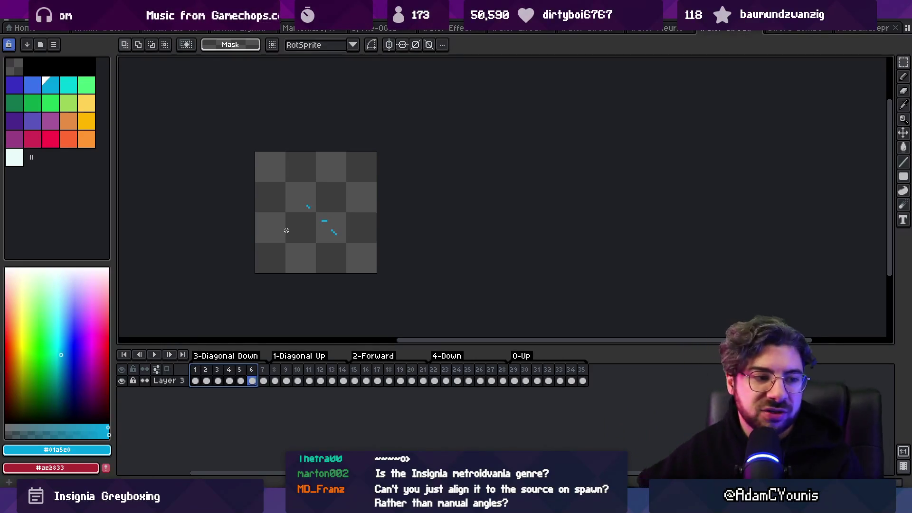
mouse_move(299, 499)
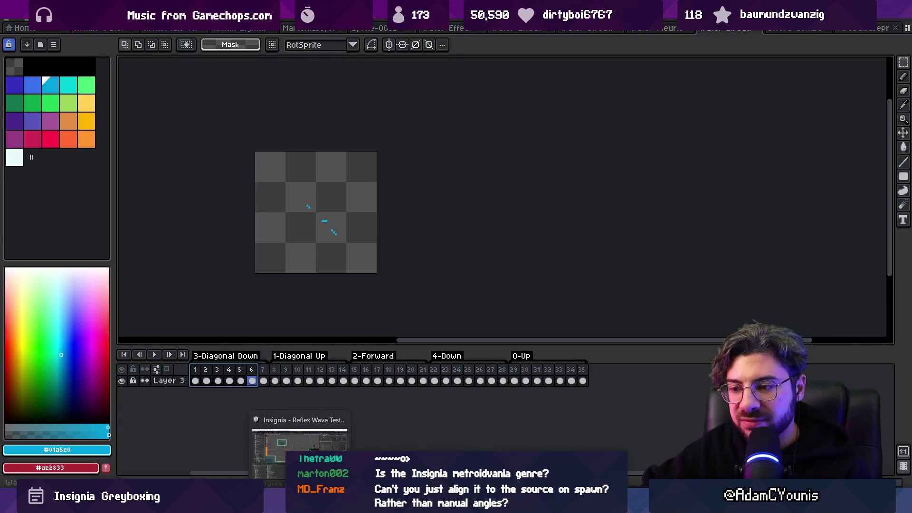
click(299, 439)
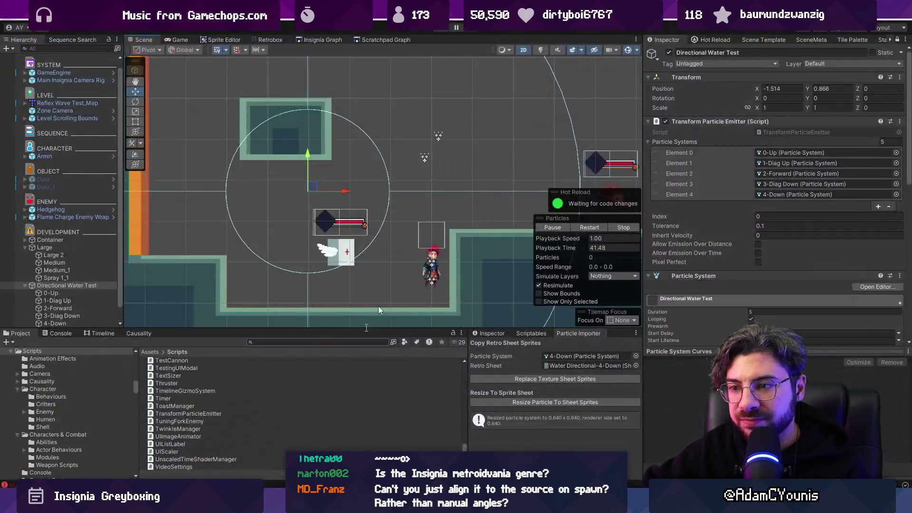
Step: Bring up TransformParticleEmitter.cs from the emitter's Script reference
click(773, 132)
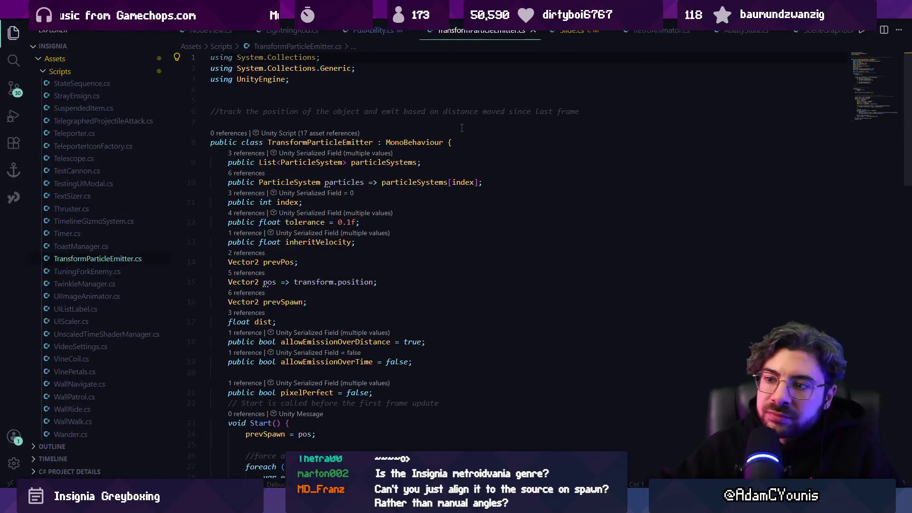
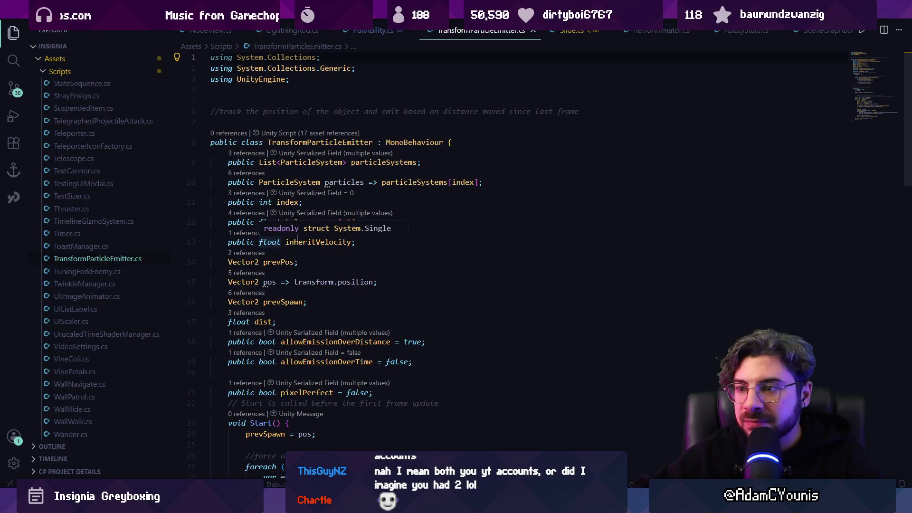
Step: Inspect the prevPos and particleSystems fields in TransformParticleEmitter.cs, then return to Unity's water test scene
click(409, 261)
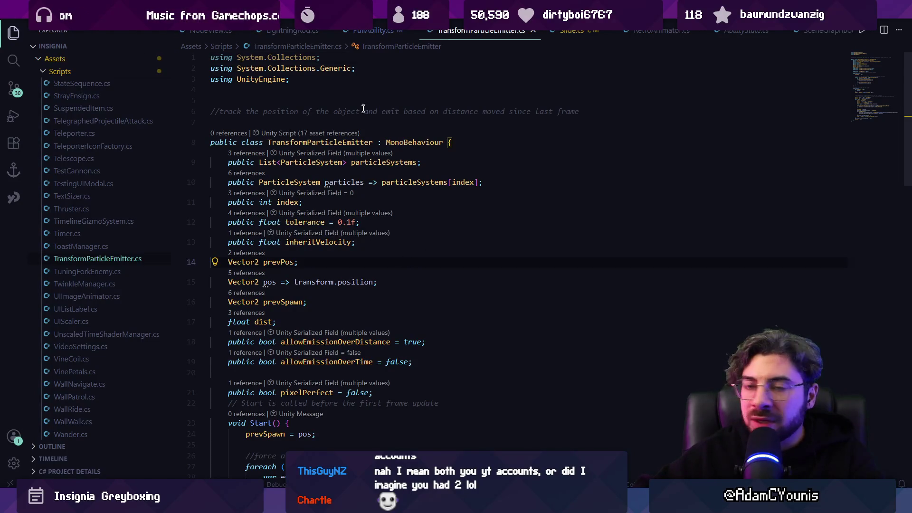
mouse_move(362, 166)
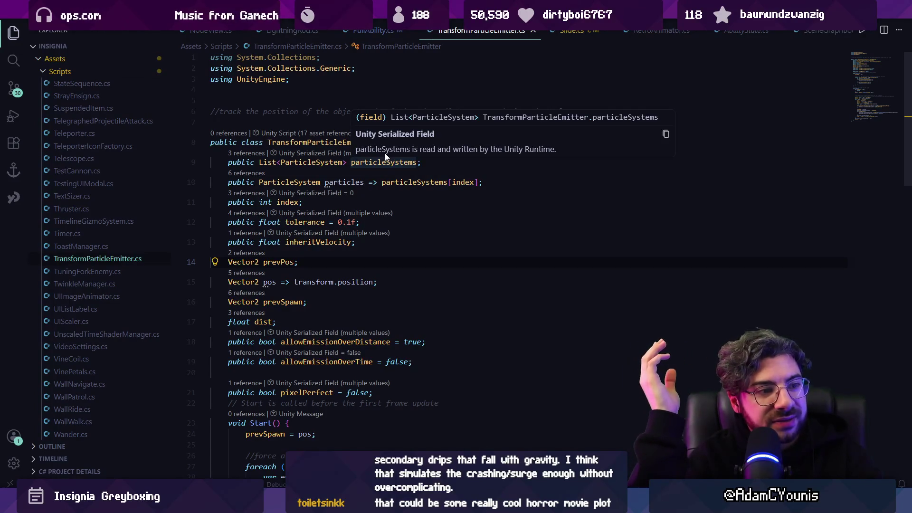
key(alt+Tab)
scroll(349, 201, up, 5)
scroll(352, 221, down, 2)
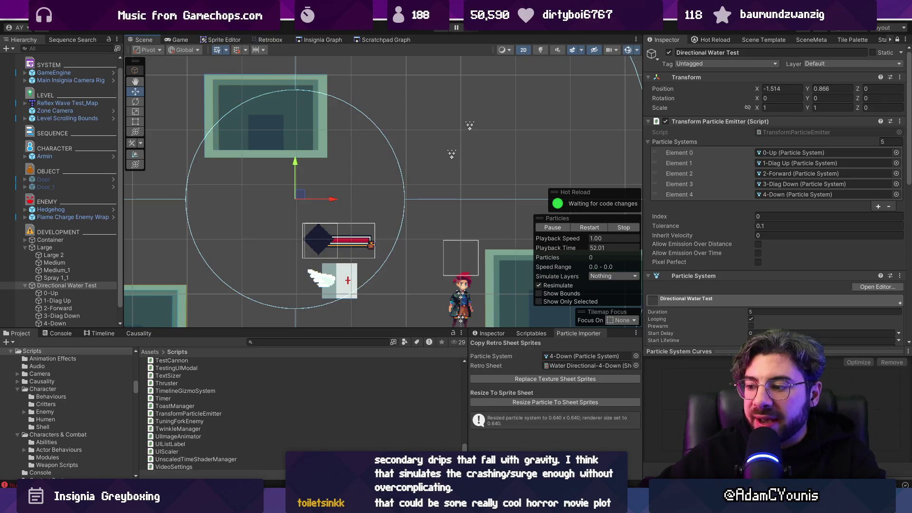
Step: Switch from Unity to the directional water splash sprite in Aseprite
key(alt+Tab)
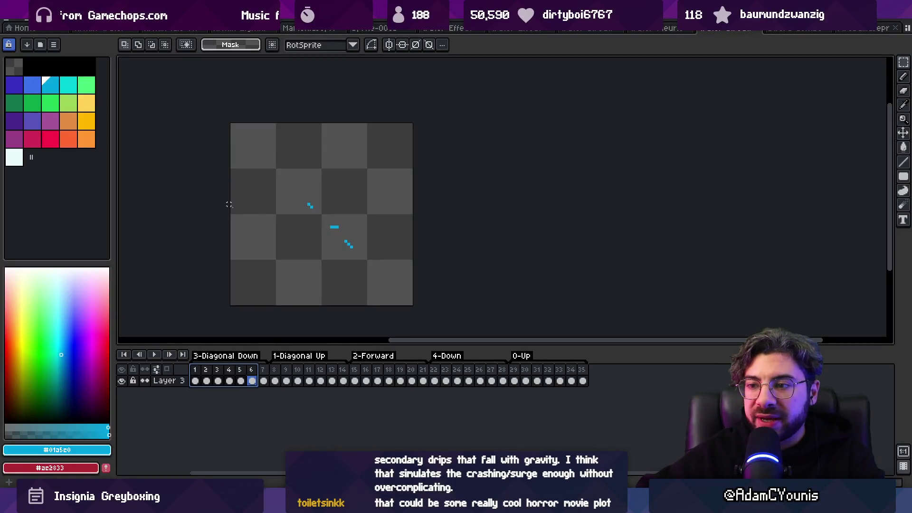
Step: On Forward frames 15–18, sketch blue pencil drips below the splash, then undo them
mouse_move(354, 381)
mouse_down()
mouse_move(388, 380)
mouse_move(366, 378)
mouse_move(378, 377)
mouse_up()
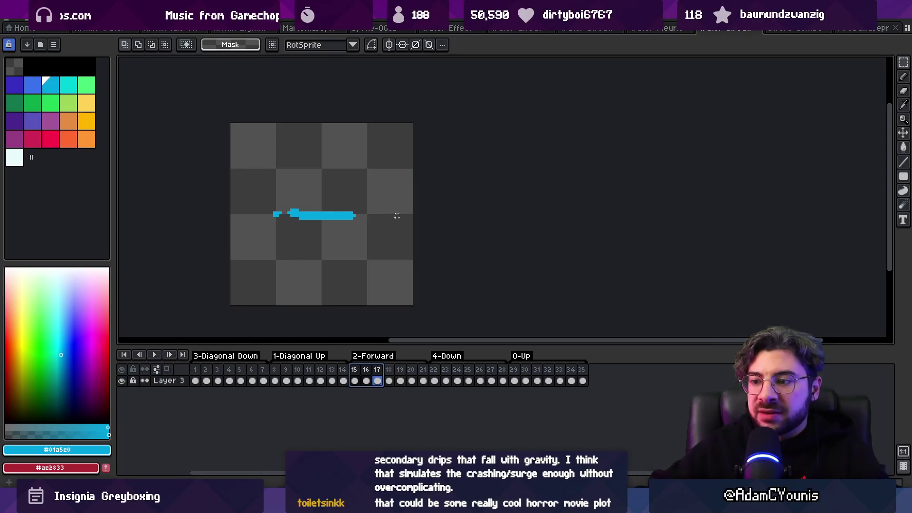
key(b)
alt+right_click(322, 214)
drag(275, 215, 292, 239)
mouse_move(304, 219)
mouse_down()
mouse_move(311, 241)
mouse_move(335, 245)
mouse_up()
drag(340, 229, 349, 267)
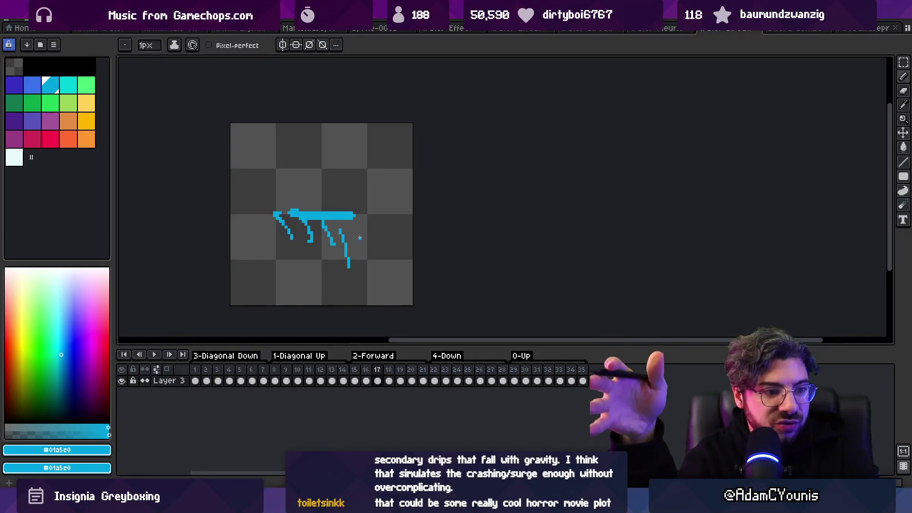
key(ctrl+z)
key(ctrl+z)
key(ctrl+z)
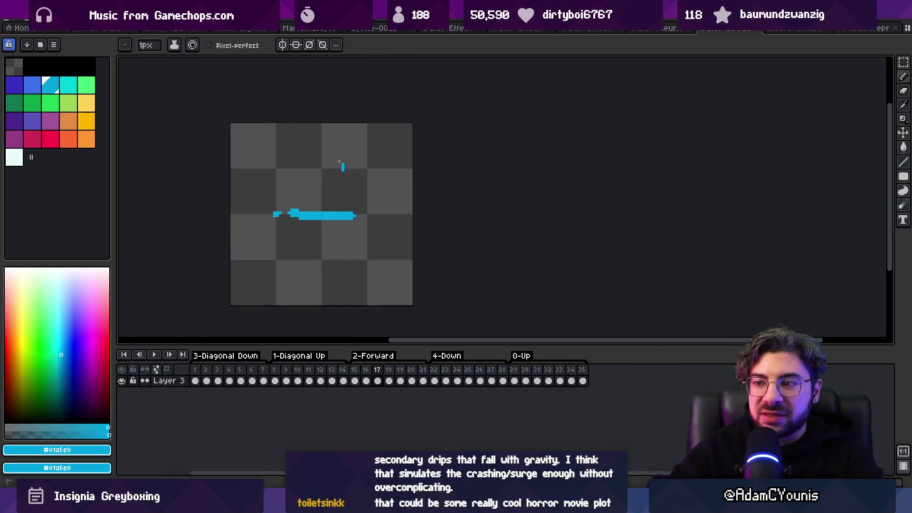
click(340, 153)
Step: Play and stop the splash animation, select frames 1 to 6, then go back to Unity
key(Return)
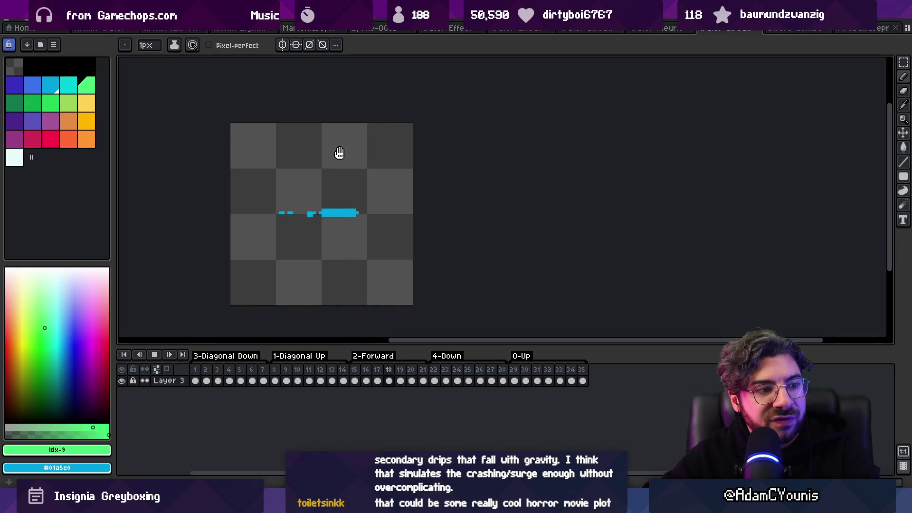
key(Return)
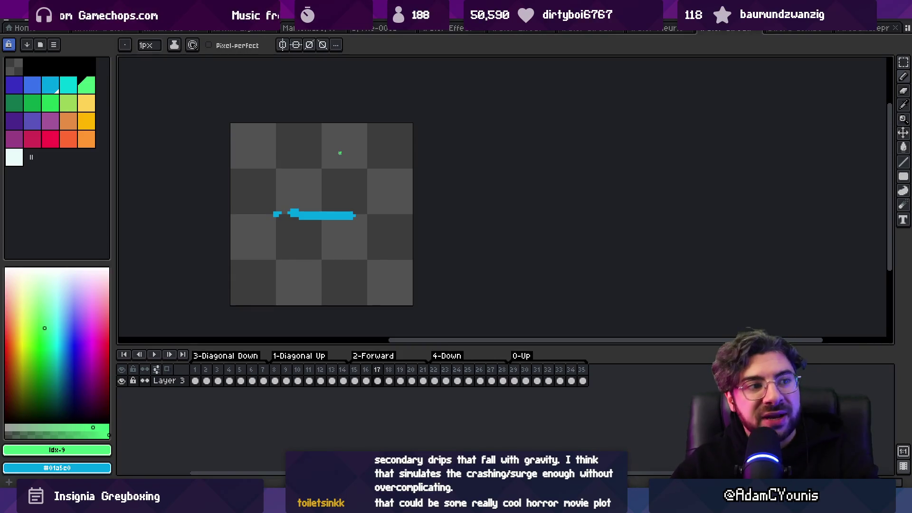
key(Return)
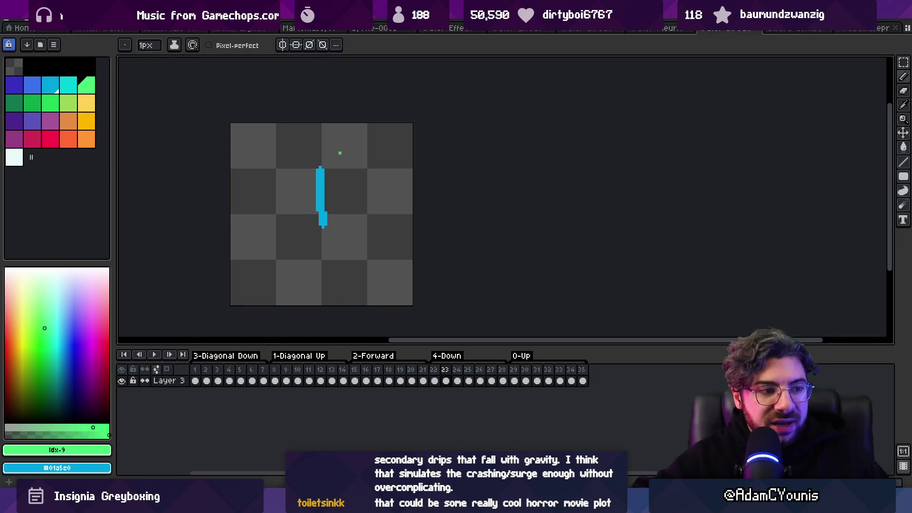
mouse_move(269, 494)
drag(195, 380, 391, 373)
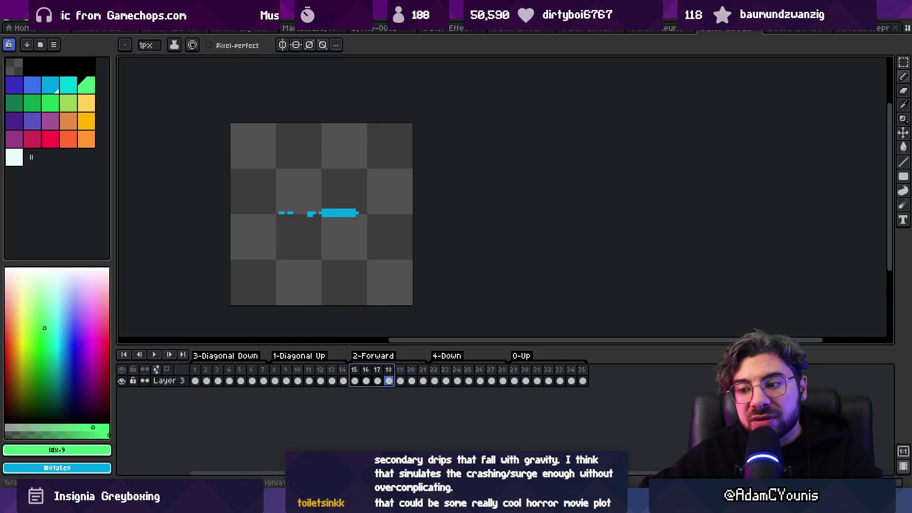
click(333, 447)
Step: Select a few directional systems and toggle the Directional Water Test object off and back on
scroll(338, 216, down, 1)
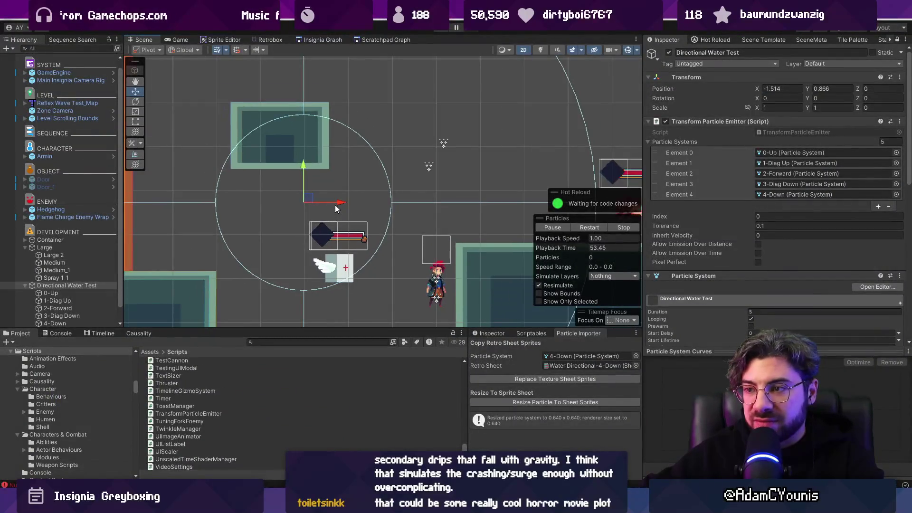
scroll(334, 207, down, 2)
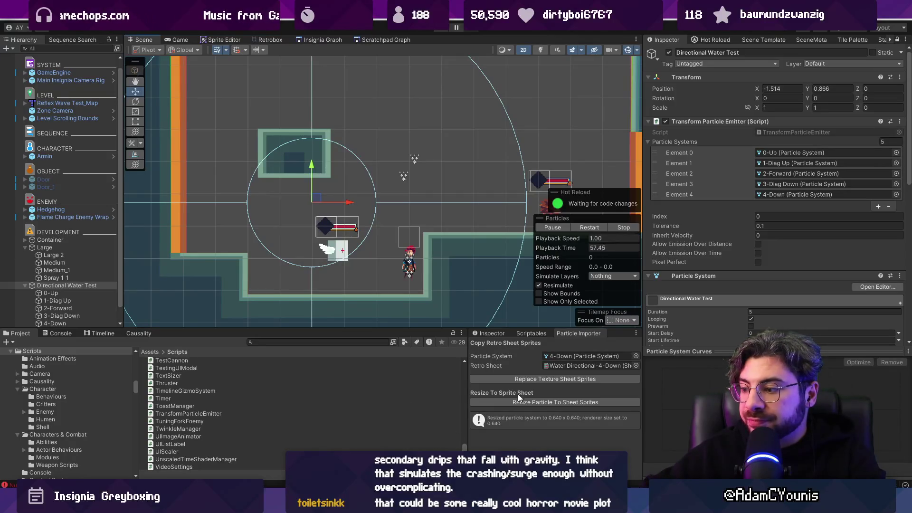
scroll(89, 273, down, 1)
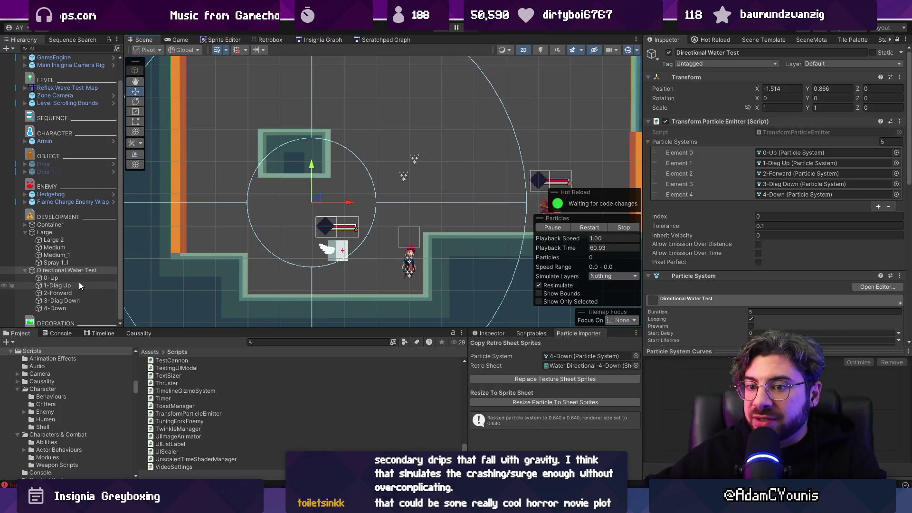
click(79, 285)
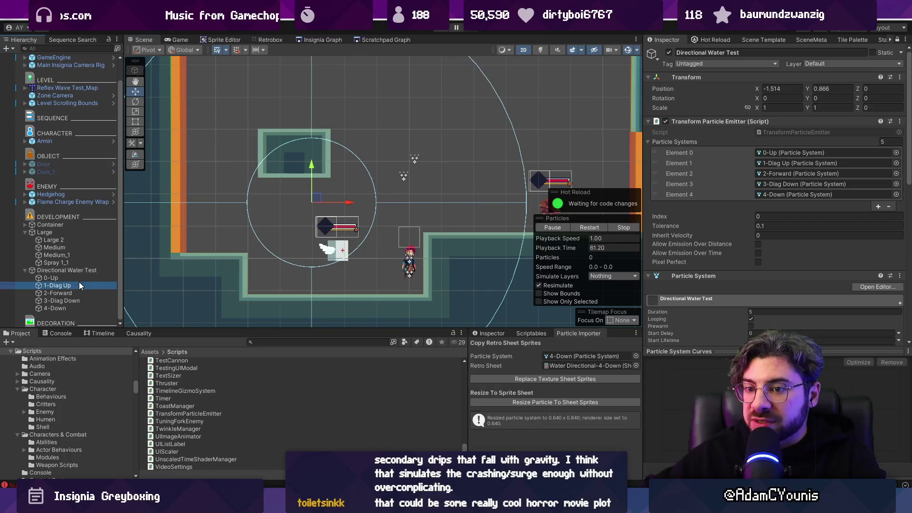
ctrl+click(79, 278)
ctrl+click(80, 301)
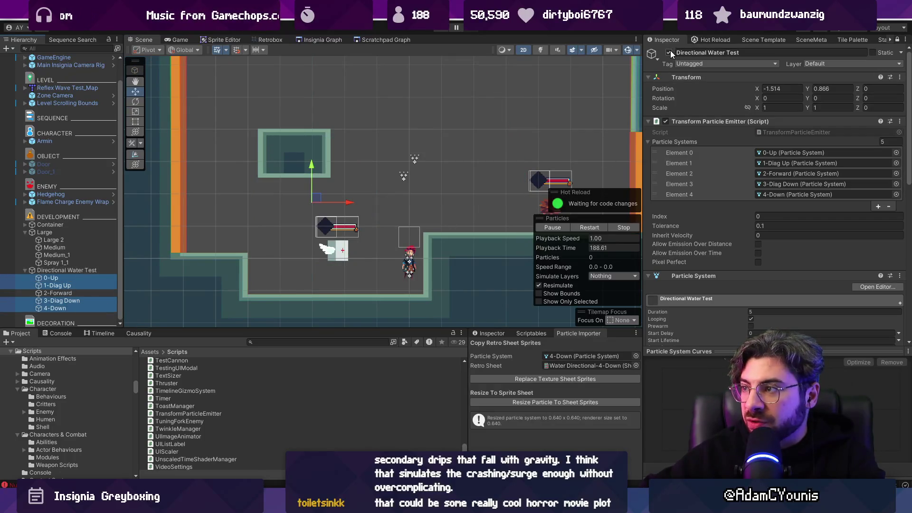
click(669, 51)
click(76, 291)
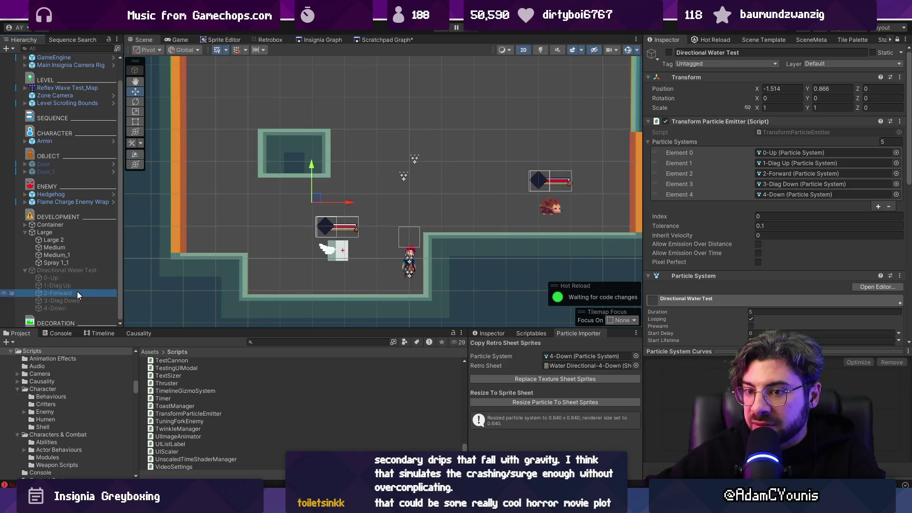
click(669, 52)
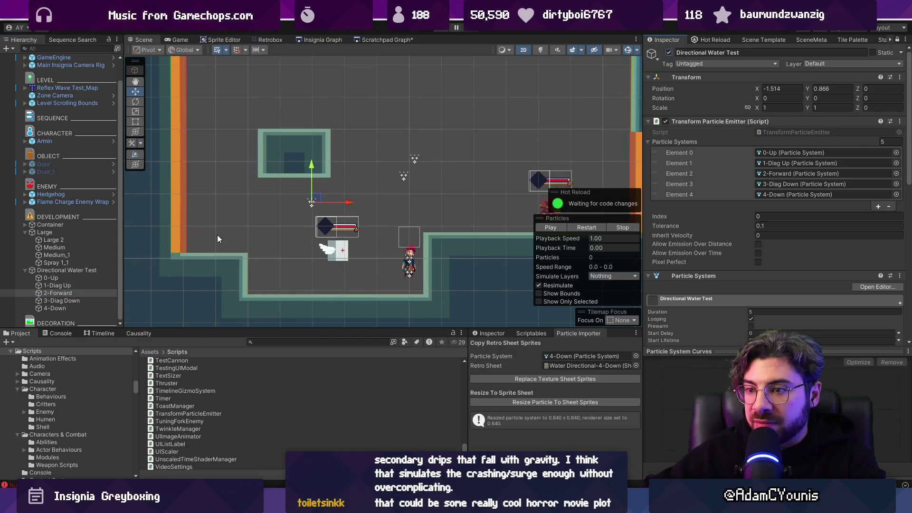
click(57, 293)
Step: Multi-select 0-Up, 1-Diag Up, 3-Diag Down and 4-Down in the Hierarchy
ctrl+click(58, 285)
ctrl+click(57, 293)
ctrl+click(50, 278)
ctrl+click(62, 300)
ctrl+click(55, 308)
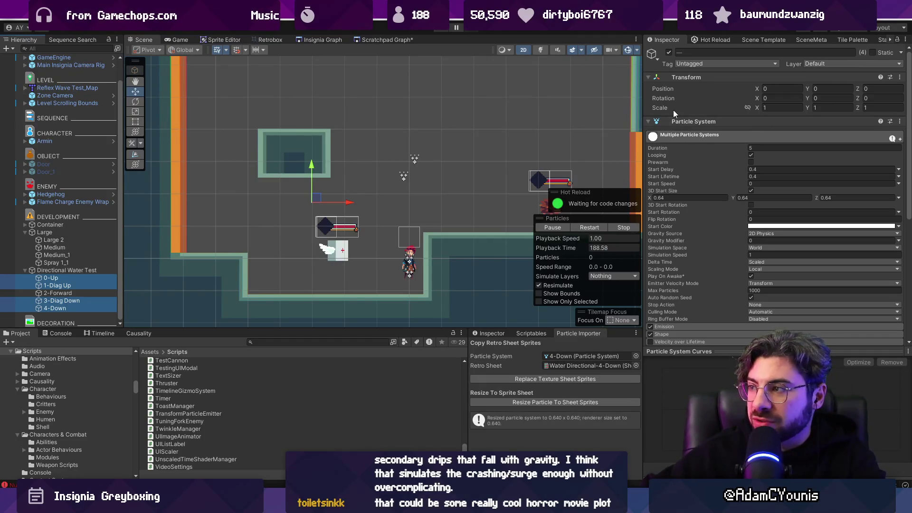
Step: Deactivate the four non-Forward systems, then select 2-Forward and drag it to test its trail
click(669, 52)
click(57, 293)
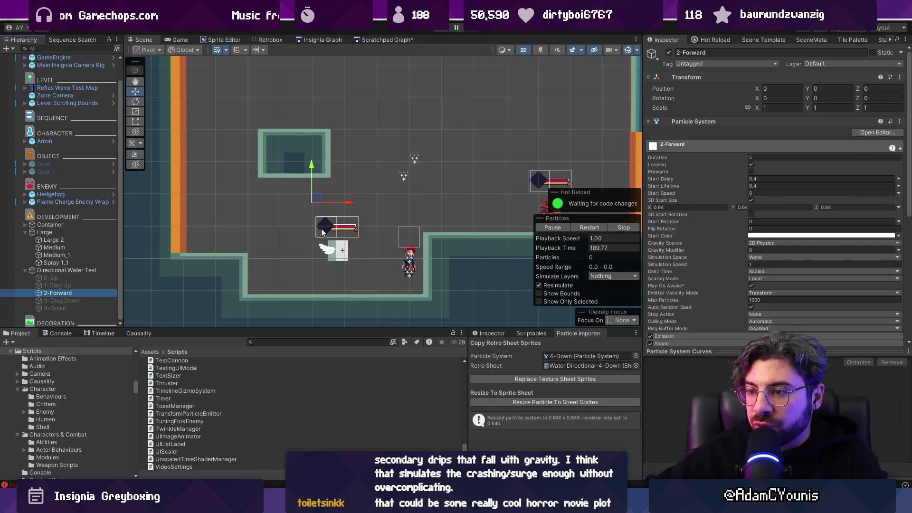
mouse_move(314, 198)
mouse_down()
mouse_move(362, 208)
mouse_move(307, 213)
mouse_up()
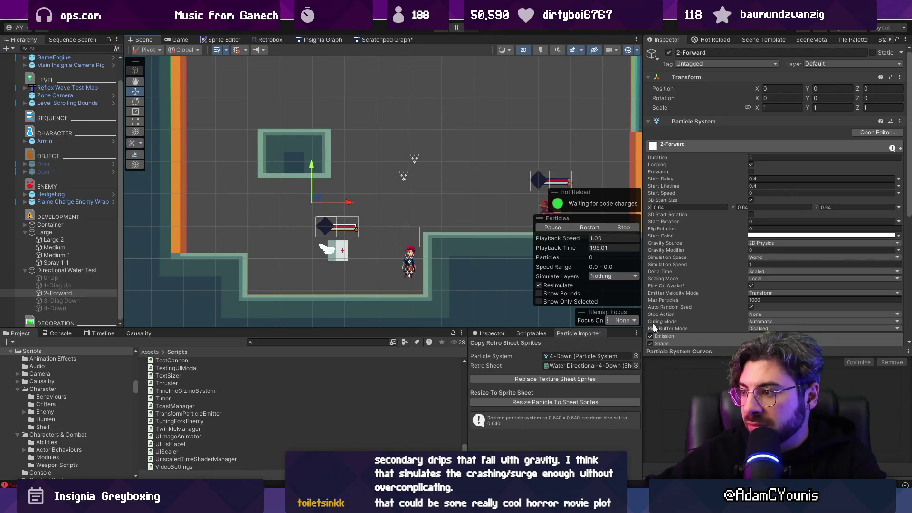
Step: Try Rotation by Speed on 2-Forward, turn it back off, and expand the Shape module
drag(704, 355, 702, 383)
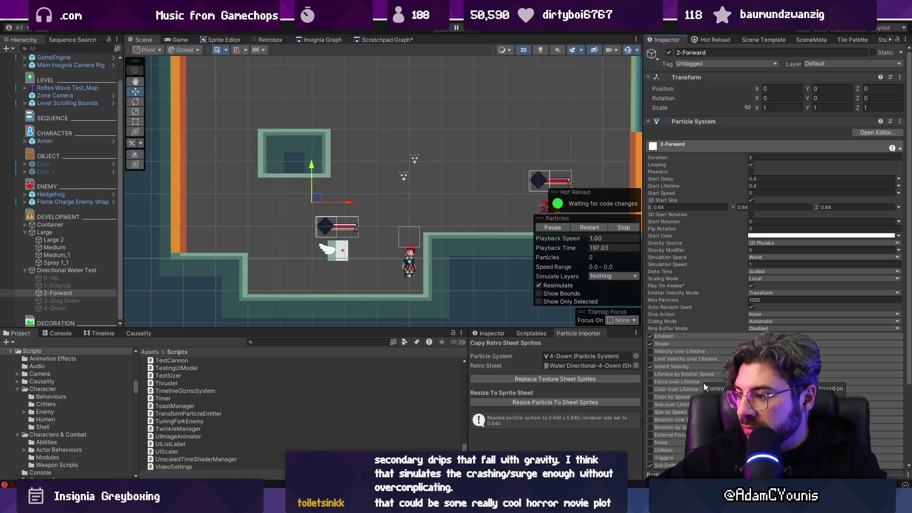
scroll(701, 383, down, 1)
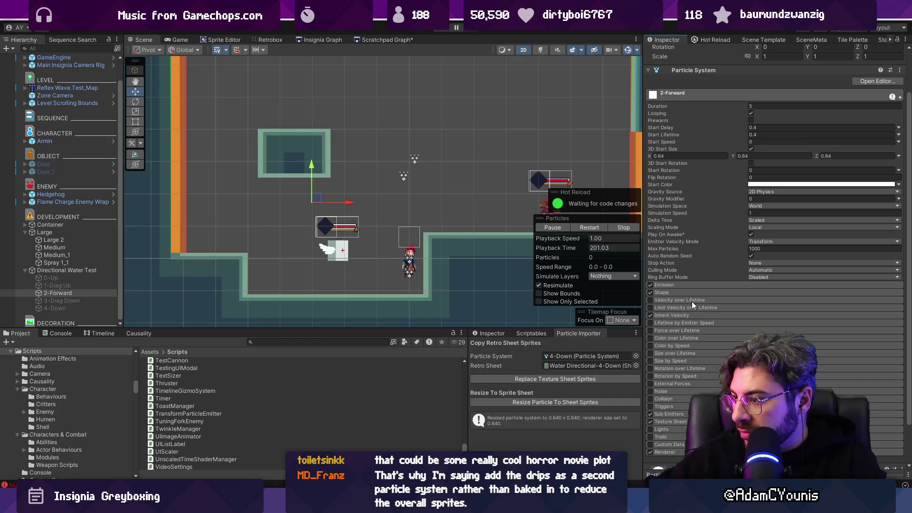
click(676, 375)
click(650, 375)
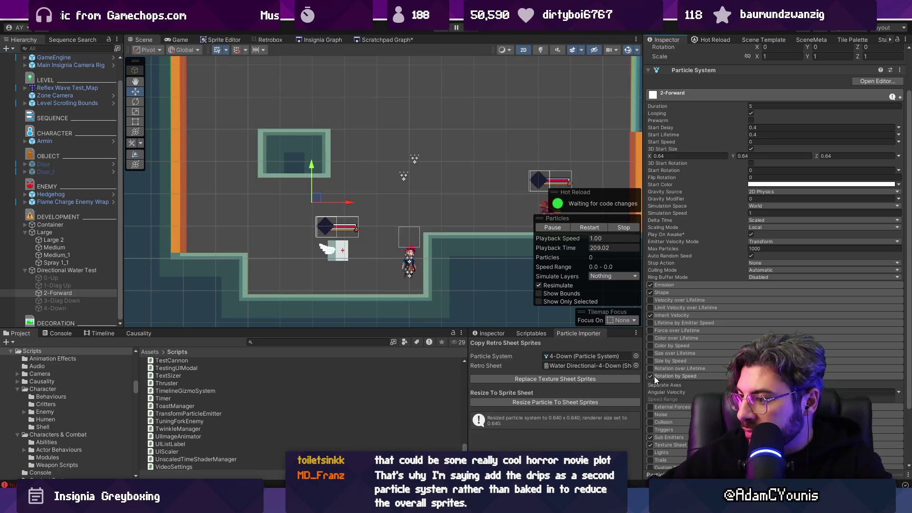
mouse_move(316, 198)
mouse_down()
mouse_move(472, 196)
mouse_move(490, 157)
mouse_move(347, 213)
mouse_move(318, 202)
mouse_up()
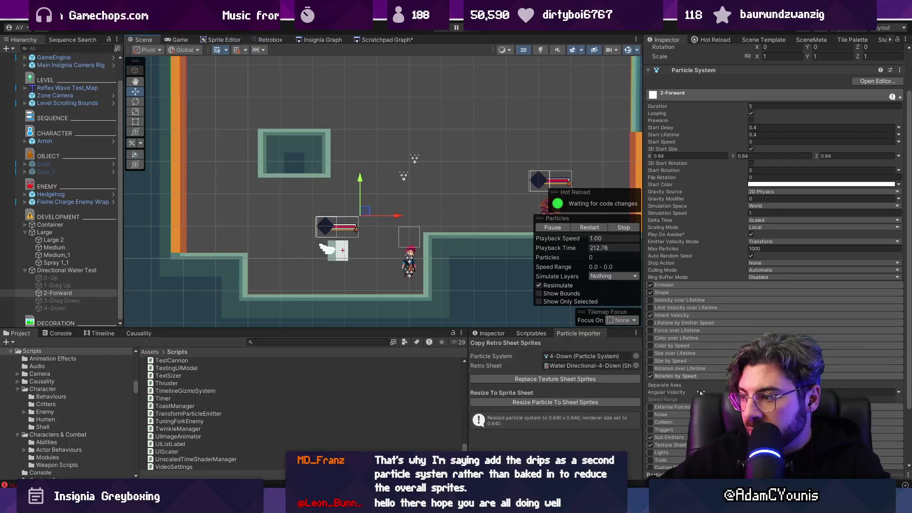
click(652, 375)
click(662, 376)
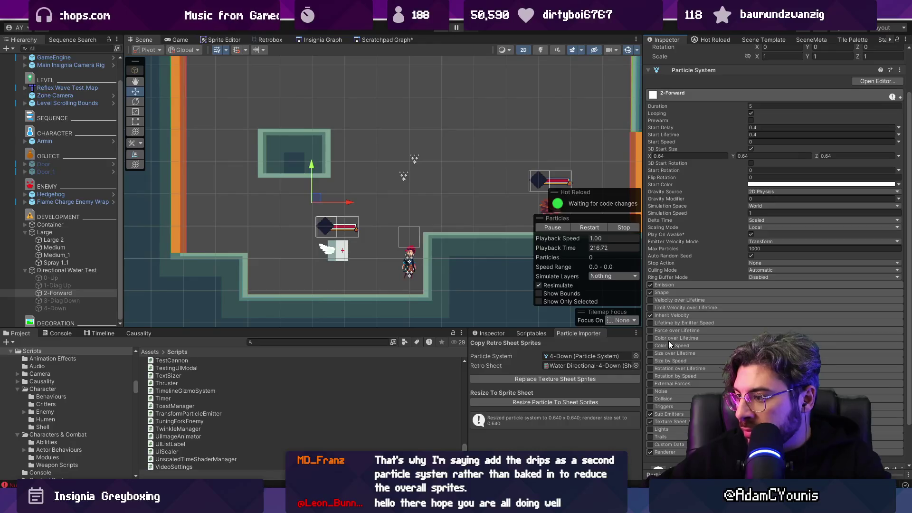
click(674, 292)
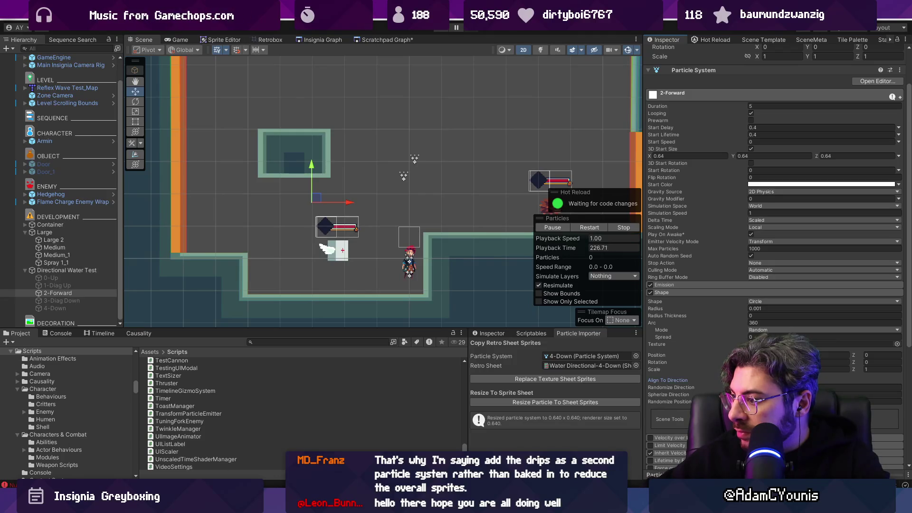
Step: Test-move the emitter, undo the move, and return the Scene view to flat 2D
mouse_move(318, 199)
mouse_down()
mouse_move(409, 172)
mouse_move(408, 206)
mouse_move(433, 198)
mouse_up()
key(ctrl+z)
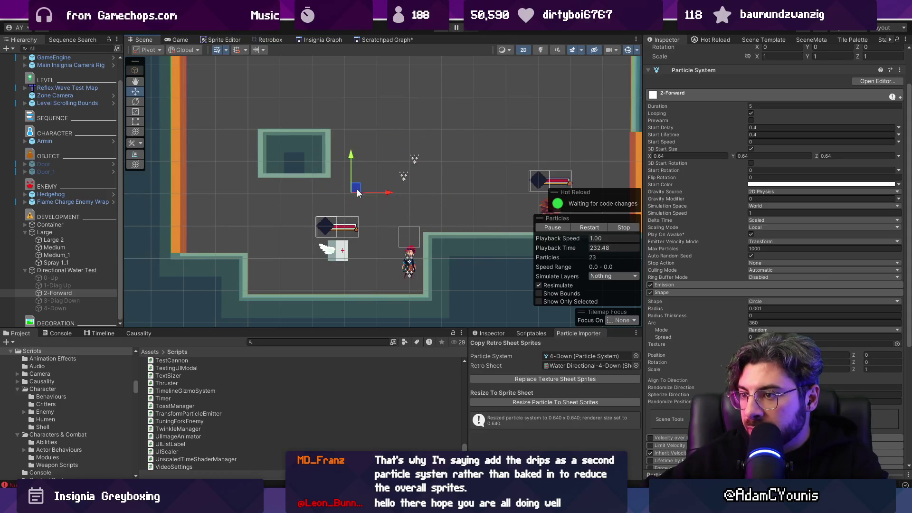
key(2)
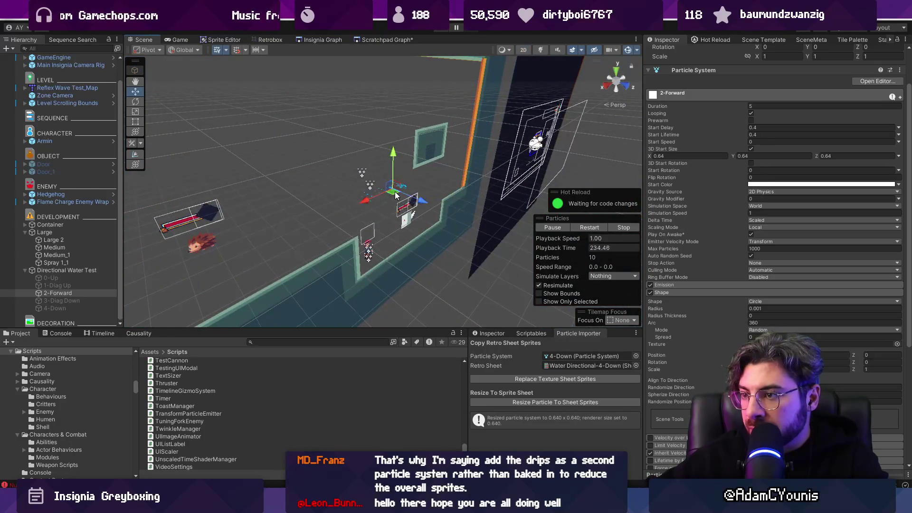
key(2)
key(t)
scroll(354, 203, up, 1)
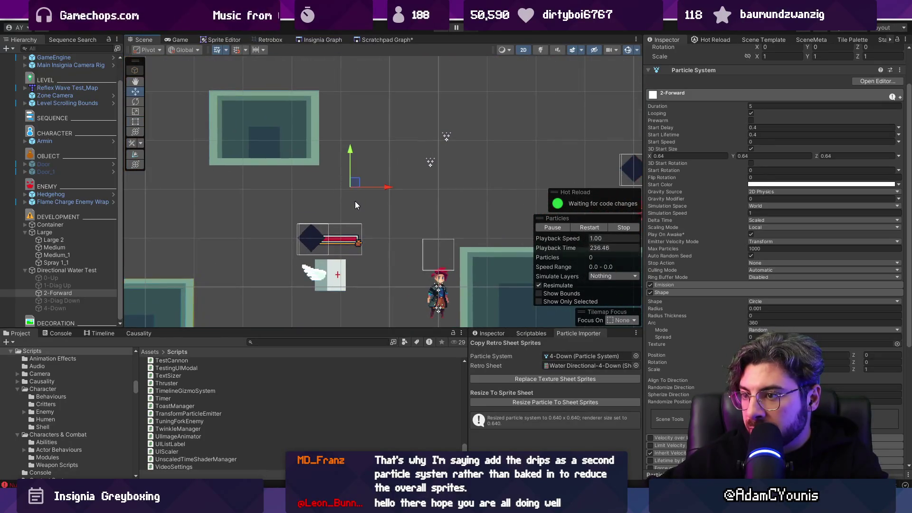
Step: With the Move tool, drag 2-Forward down-right and back, then bring up the Water Directional sprite in Aseprite
key(w)
mouse_move(352, 183)
mouse_down()
mouse_move(381, 195)
mouse_move(374, 206)
mouse_up()
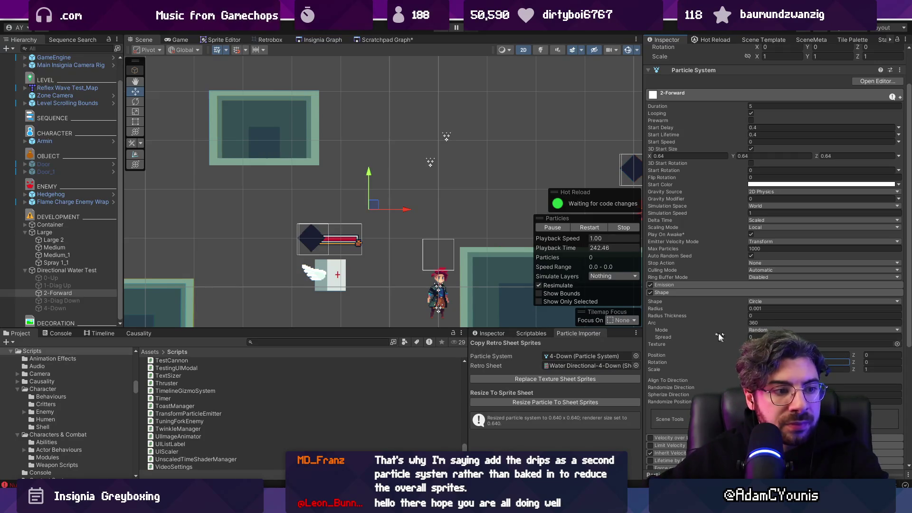
mouse_move(370, 204)
mouse_down()
mouse_move(349, 205)
mouse_move(345, 185)
mouse_up()
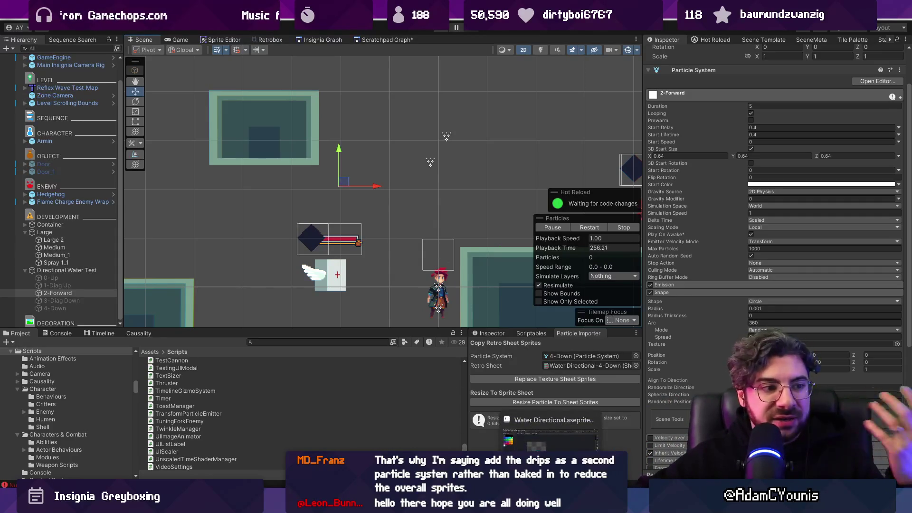
click(550, 434)
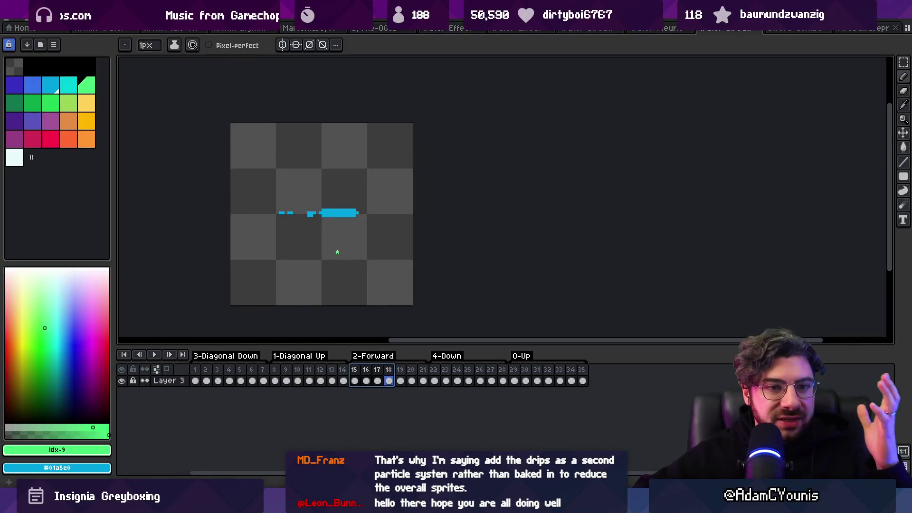
Step: Switch to the blue splash effect document, scrub its frames to frame 10, and return to Unity
click(389, 31)
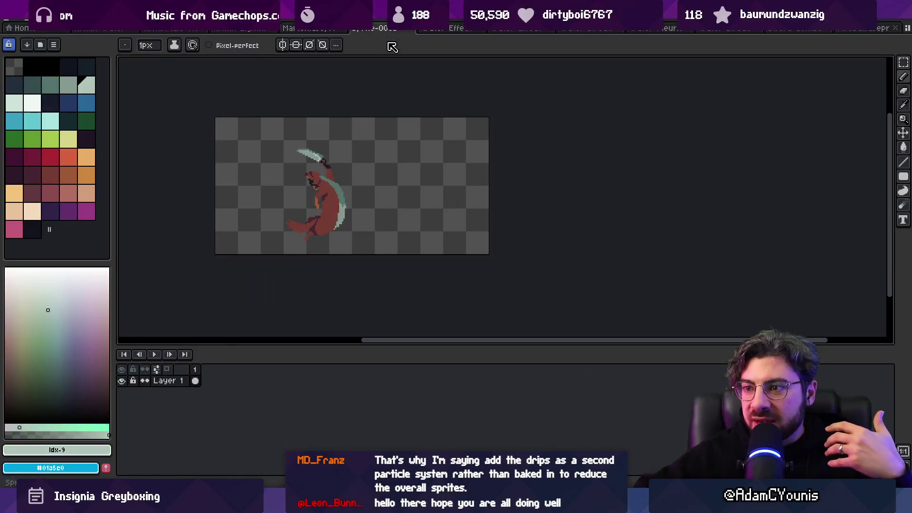
click(449, 30)
drag(223, 377, 708, 376)
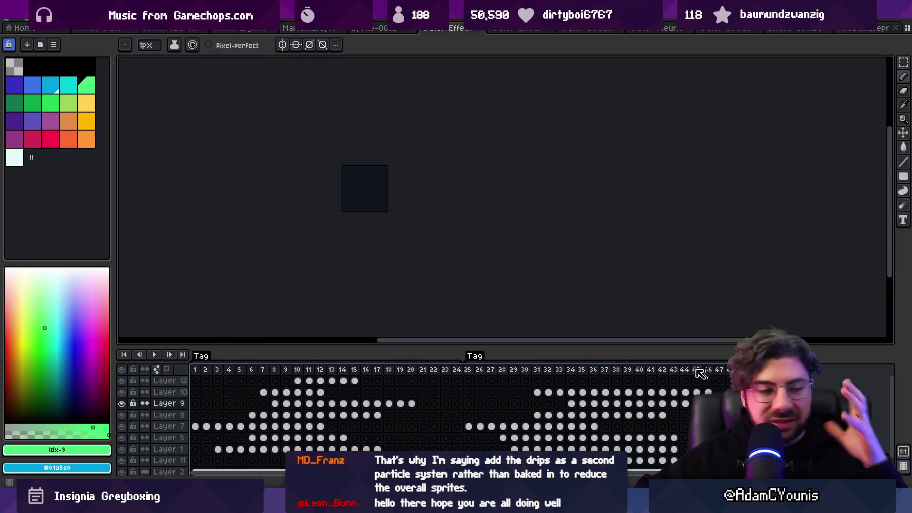
scroll(376, 179, up, 3)
drag(194, 372, 404, 375)
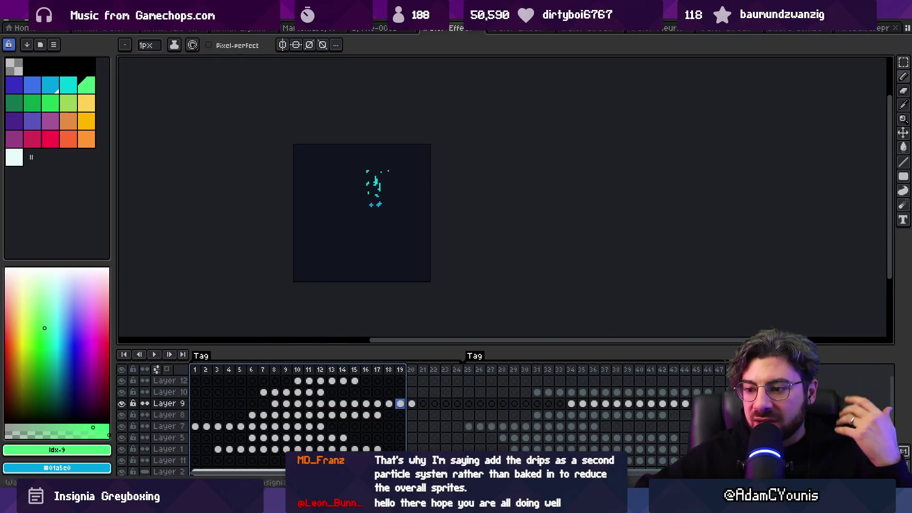
key(alt+Tab)
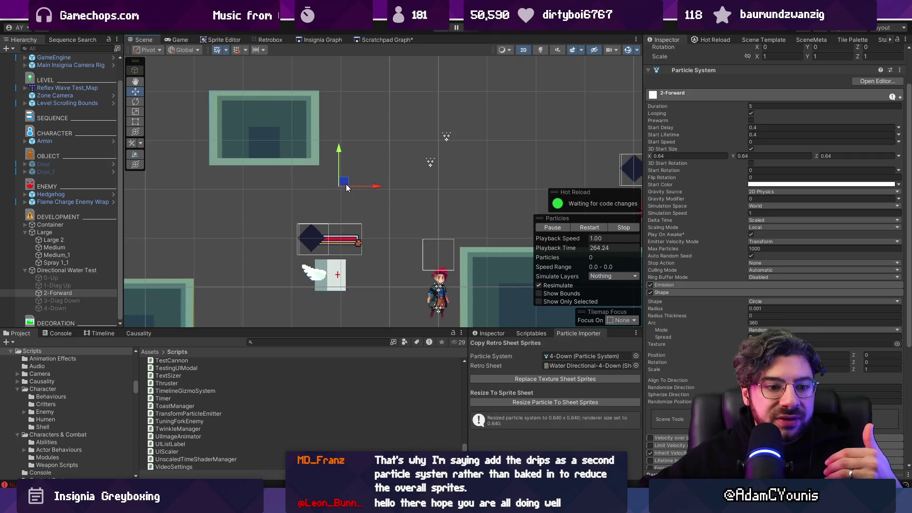
Step: Drag the emitter, the Large object and the Directional Water Test rig to preview trails, then select 2-Forward
drag(351, 185, 455, 172)
drag(357, 184, 349, 189)
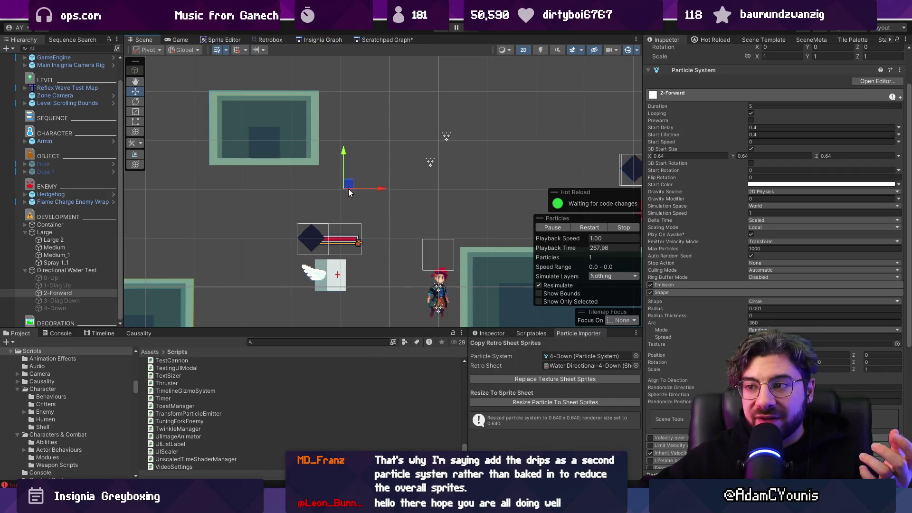
click(47, 232)
mouse_move(430, 161)
mouse_down()
mouse_move(396, 145)
mouse_move(456, 119)
mouse_move(503, 181)
mouse_move(489, 91)
mouse_move(403, 93)
mouse_move(509, 129)
mouse_move(484, 155)
mouse_up()
click(66, 269)
mouse_move(306, 190)
mouse_down()
mouse_move(427, 185)
mouse_move(296, 196)
mouse_up()
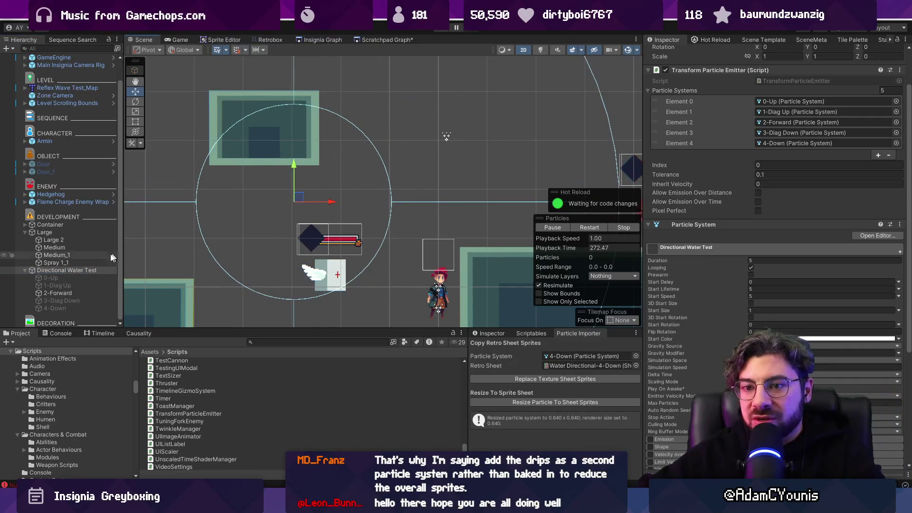
click(58, 292)
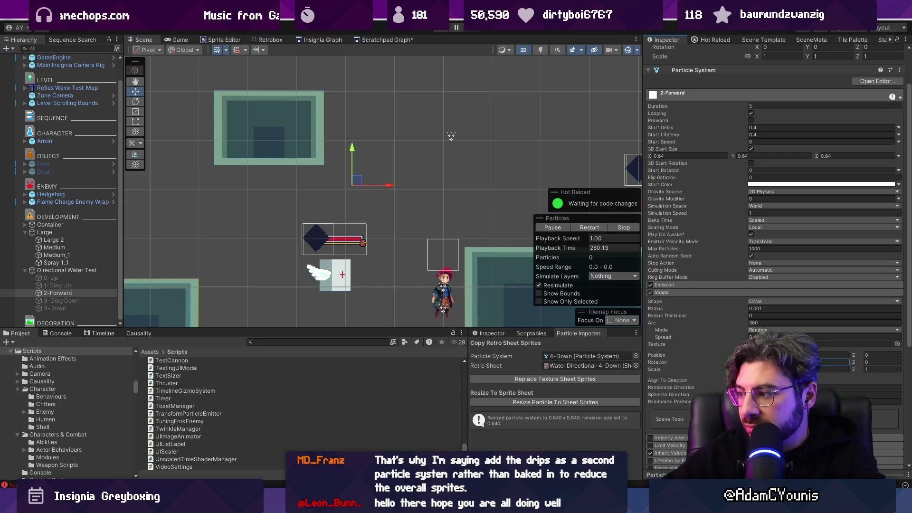
Step: Nudge 2-Forward in the scene, then set its Transform Rotation Z to 3.57
mouse_move(357, 181)
mouse_down()
mouse_move(394, 140)
mouse_move(363, 164)
mouse_move(378, 192)
mouse_move(371, 187)
mouse_up()
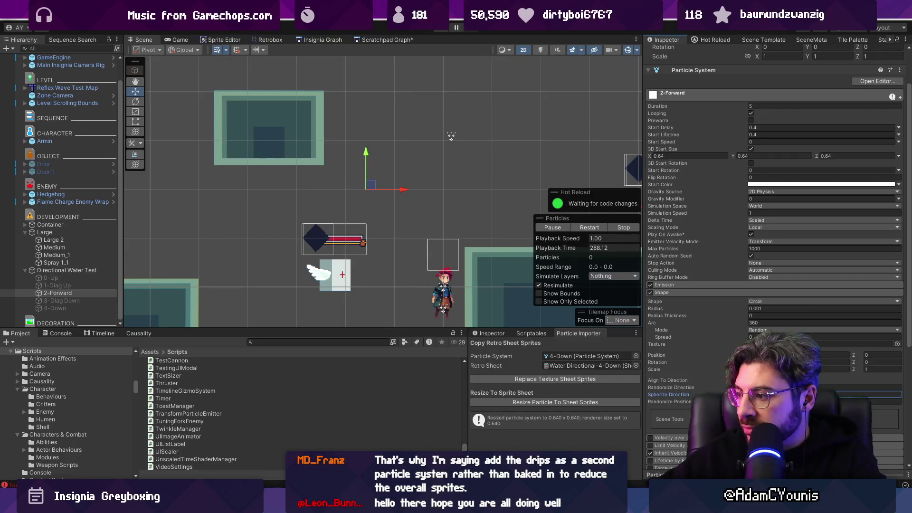
mouse_move(371, 185)
mouse_down()
mouse_move(434, 140)
mouse_move(383, 145)
mouse_move(353, 174)
mouse_move(363, 127)
mouse_move(404, 208)
mouse_move(366, 272)
mouse_move(249, 122)
mouse_move(445, 249)
mouse_move(370, 194)
mouse_up()
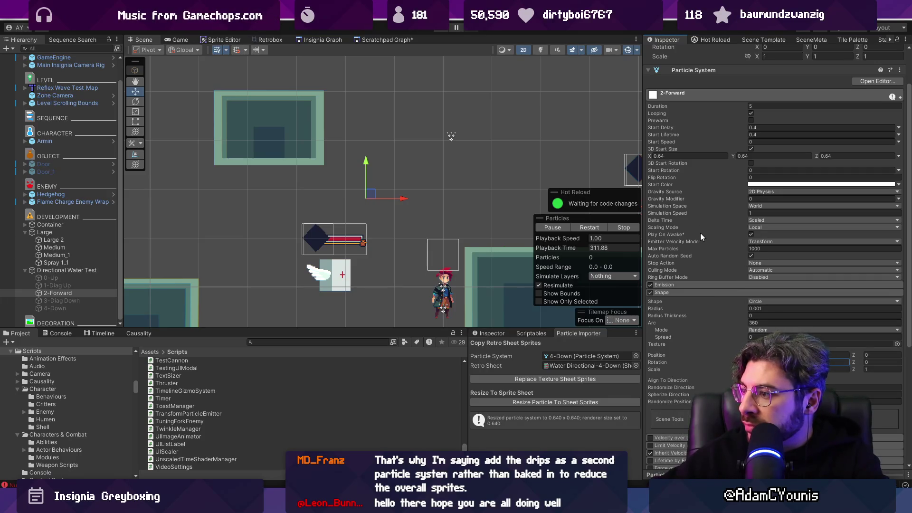
scroll(700, 232, down, 5)
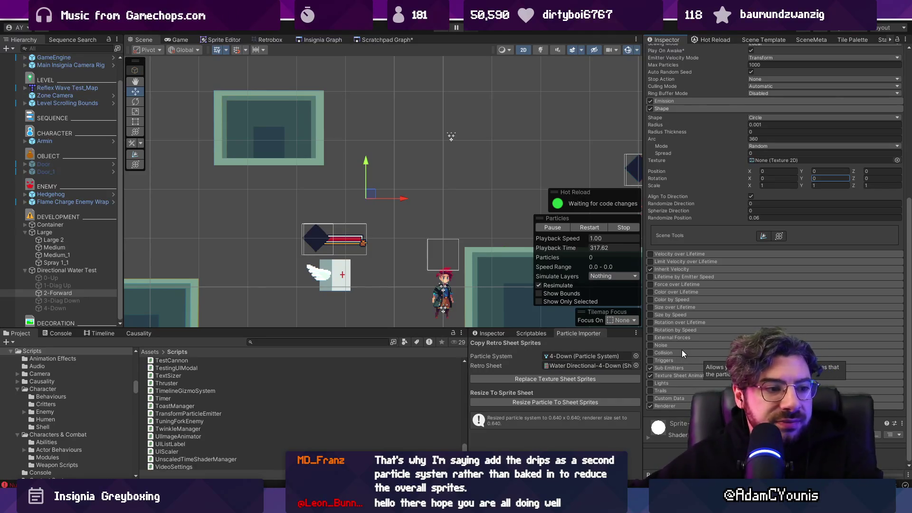
scroll(696, 294, up, 10)
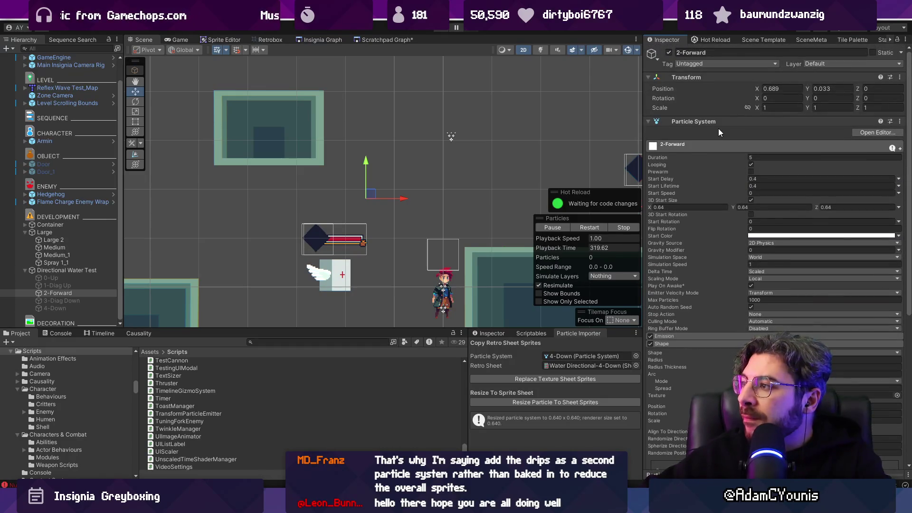
click(883, 98)
text(2.52)
key(BackSpace)
key(BackSpace)
key(BackSpace)
text(3.57)
key(Return)
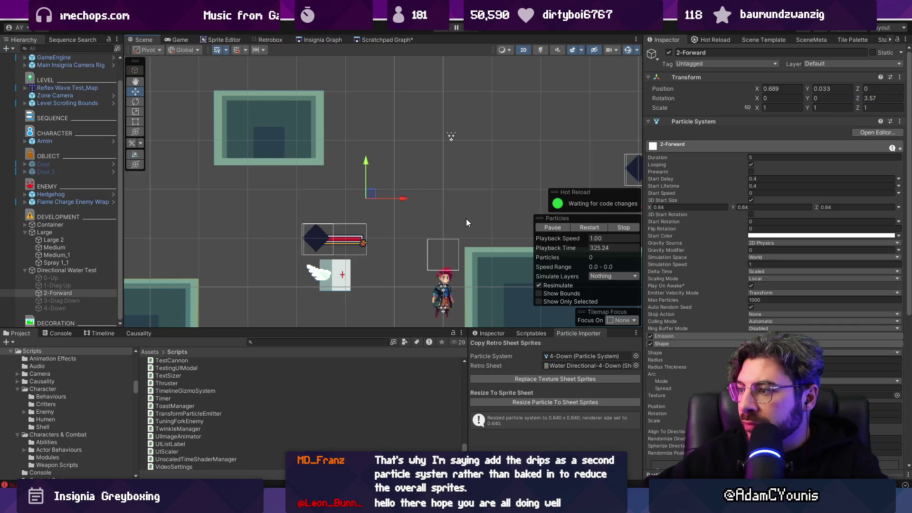
Step: Drag the tilted emitter, scrub its Z rotation higher, and sweep it across the scene
mouse_move(371, 199)
mouse_down()
mouse_move(430, 191)
mouse_move(394, 235)
mouse_move(439, 178)
mouse_move(375, 204)
mouse_move(433, 228)
mouse_up()
scroll(774, 237, down, 3)
scroll(819, 95, up, 3)
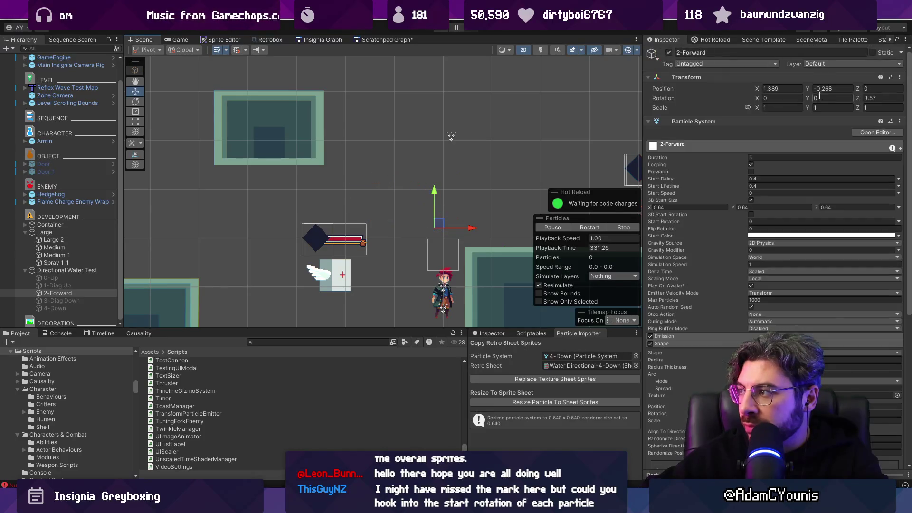
drag(857, 98, 874, 98)
mouse_move(438, 223)
mouse_down()
mouse_move(373, 214)
mouse_move(358, 165)
mouse_up()
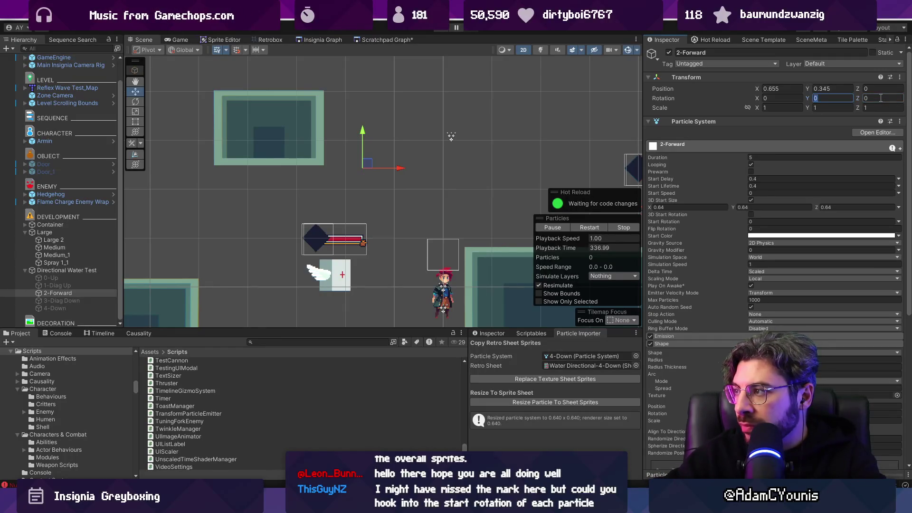
mouse_move(382, 154)
mouse_down()
mouse_move(436, 149)
mouse_move(425, 192)
mouse_up()
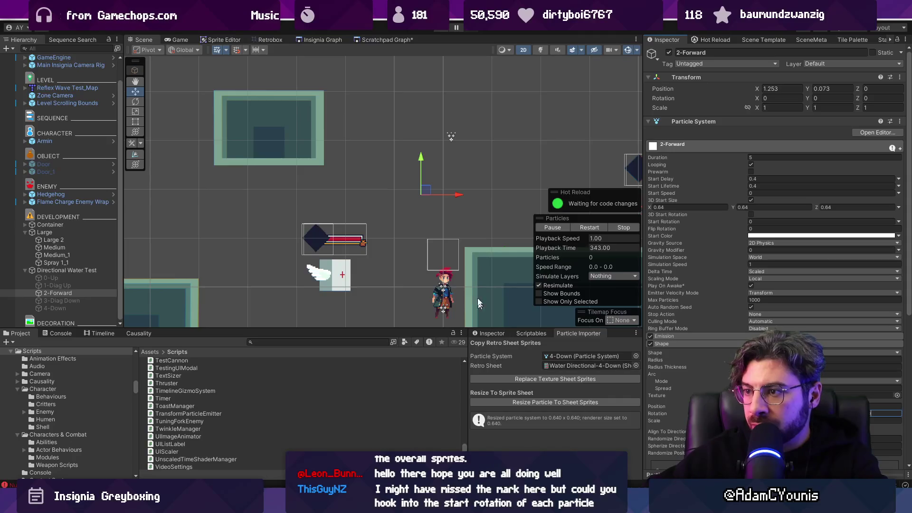
Step: Drag 2-Forward up, down, left and right repeatedly, ending at X 0.936, Y 0.083
mouse_move(429, 189)
mouse_down()
mouse_move(380, 156)
mouse_move(431, 166)
mouse_move(319, 145)
mouse_move(434, 194)
mouse_up()
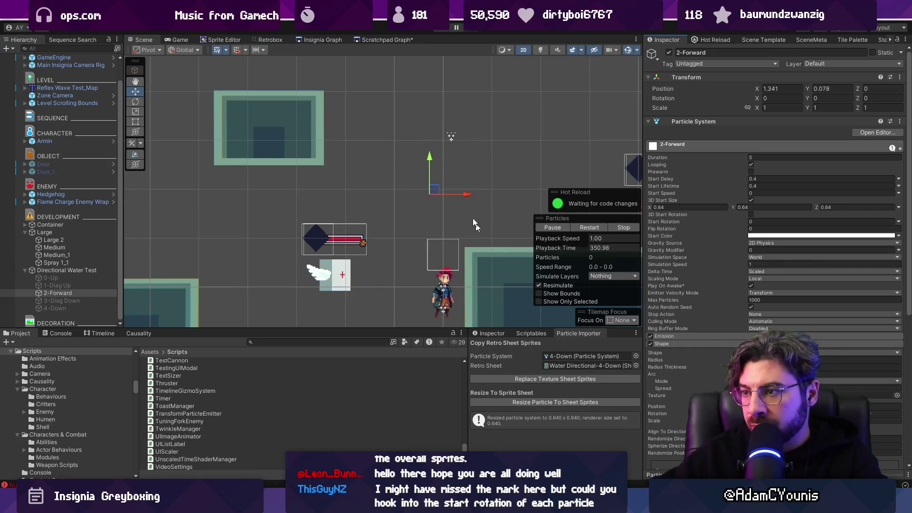
drag(436, 185, 419, 188)
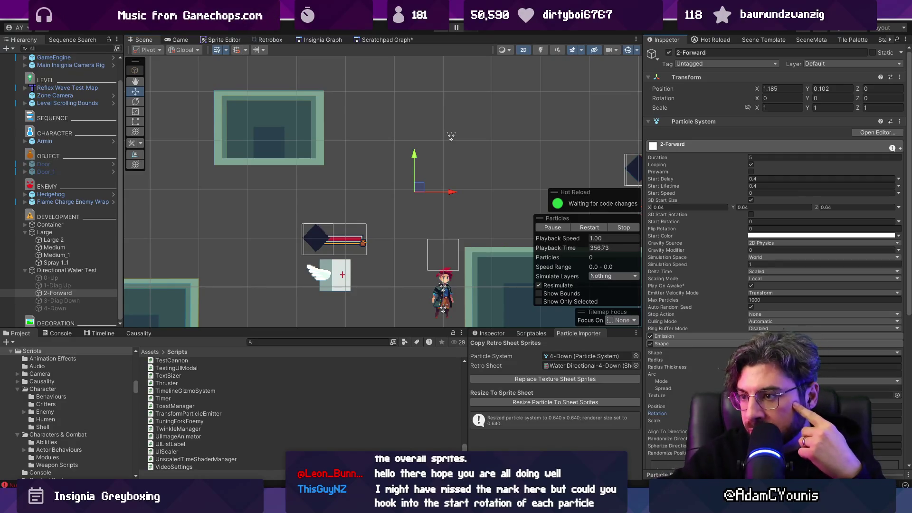
drag(419, 186, 429, 159)
mouse_move(387, 185)
mouse_down()
mouse_move(415, 149)
mouse_move(397, 157)
mouse_move(426, 200)
mouse_up()
mouse_move(407, 244)
mouse_down()
mouse_move(394, 280)
mouse_move(392, 164)
mouse_move(411, 147)
mouse_move(408, 209)
mouse_up()
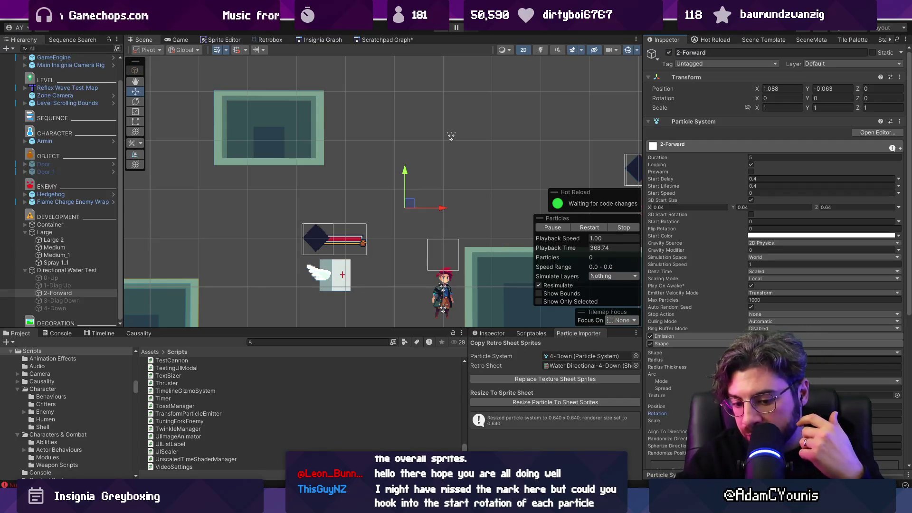
mouse_move(407, 201)
mouse_down()
mouse_move(417, 122)
mouse_move(390, 195)
mouse_move(398, 171)
mouse_move(413, 195)
mouse_move(356, 199)
mouse_move(394, 165)
mouse_move(380, 216)
mouse_move(390, 187)
mouse_up()
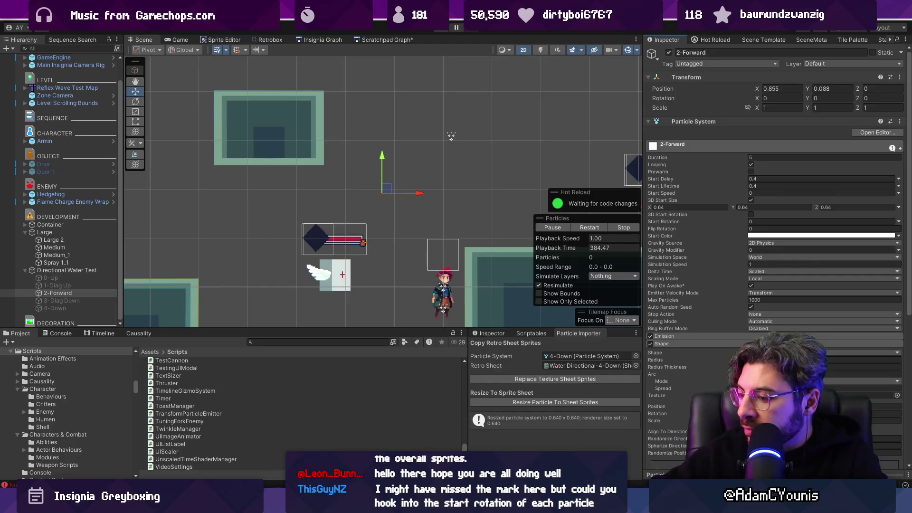
mouse_move(402, 174)
mouse_down()
mouse_move(379, 188)
mouse_move(391, 162)
mouse_move(380, 207)
mouse_move(396, 222)
mouse_up()
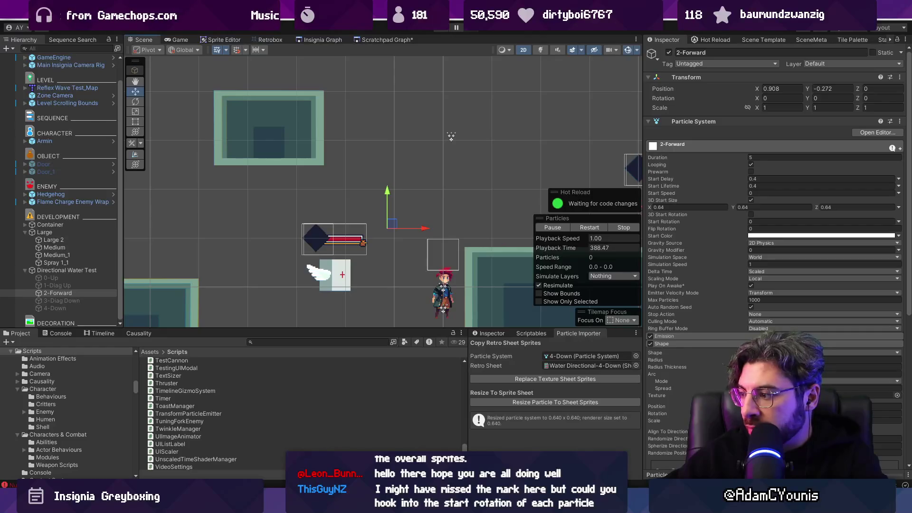
mouse_move(398, 225)
mouse_down()
mouse_move(445, 181)
mouse_move(397, 166)
mouse_up()
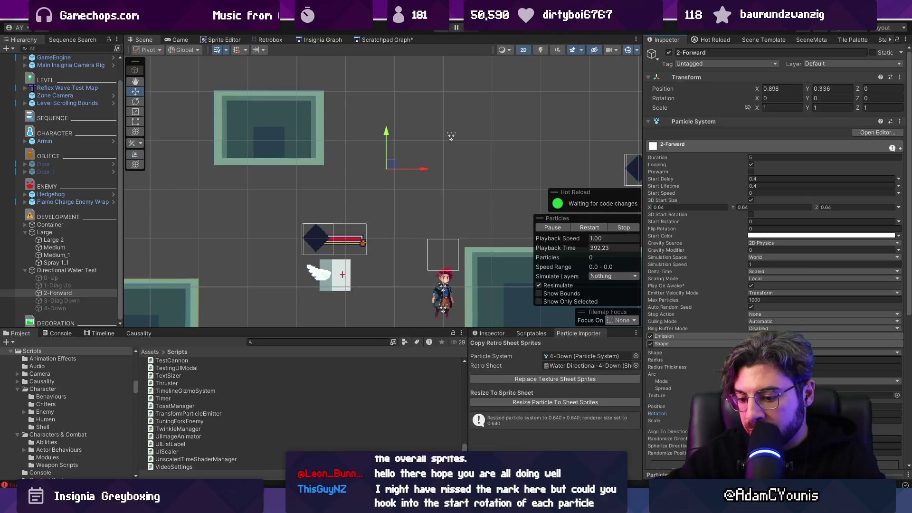
drag(443, 202, 445, 209)
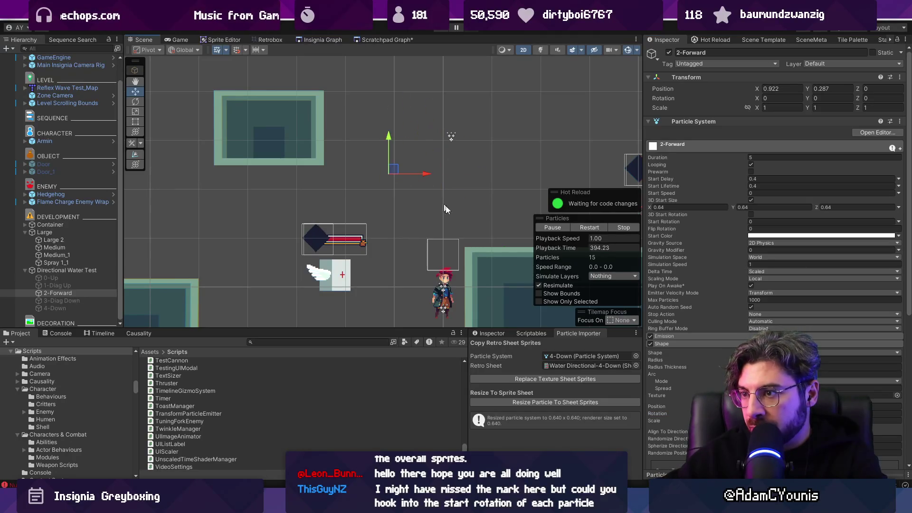
mouse_move(392, 170)
mouse_down()
mouse_move(394, 216)
mouse_move(387, 143)
mouse_move(583, 156)
mouse_move(393, 184)
mouse_move(476, 220)
mouse_move(321, 231)
mouse_move(223, 209)
mouse_move(372, 207)
mouse_move(413, 316)
mouse_move(409, 157)
mouse_move(488, 162)
mouse_move(304, 225)
mouse_move(371, 242)
mouse_move(410, 226)
mouse_move(406, 268)
mouse_move(394, 186)
mouse_up()
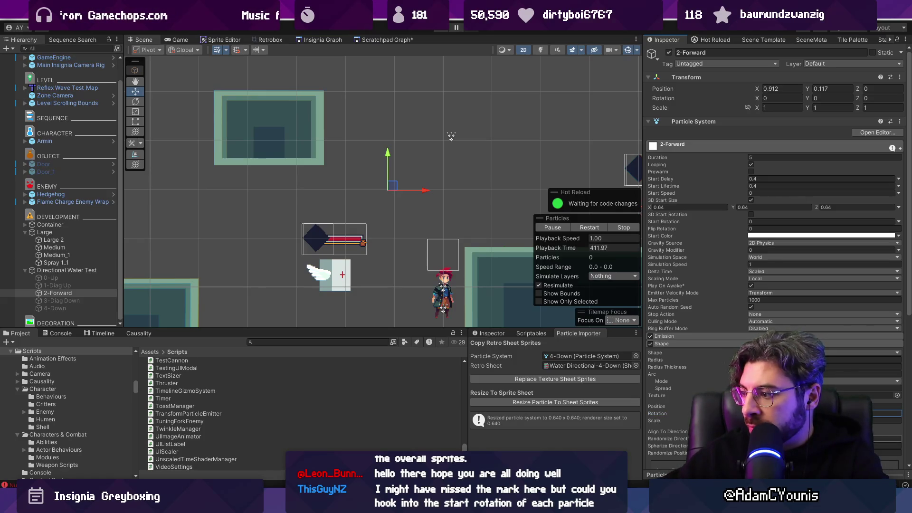
mouse_move(392, 186)
mouse_down()
mouse_move(464, 193)
mouse_move(458, 204)
mouse_move(402, 186)
mouse_move(406, 240)
mouse_move(395, 191)
mouse_up()
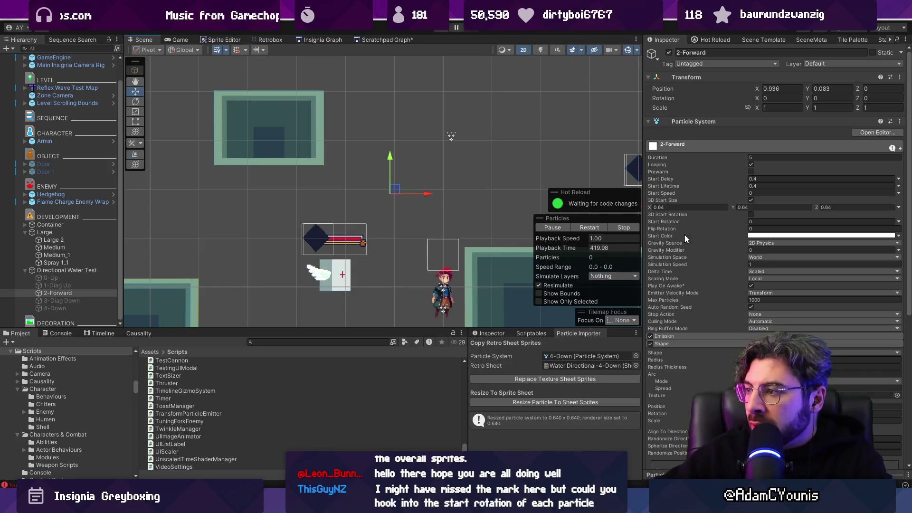
Step: Collapse the Shape module and set 2-Forward's Flip Rotation to 0
click(679, 343)
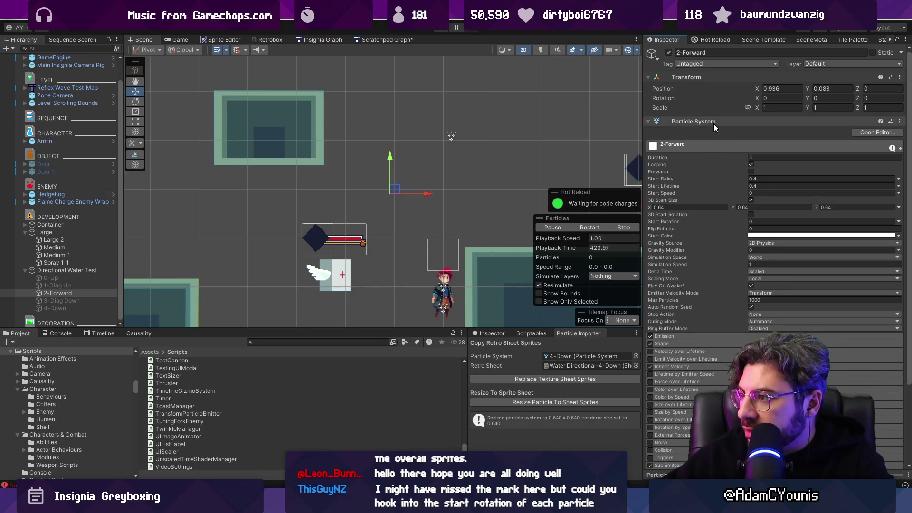
click(750, 221)
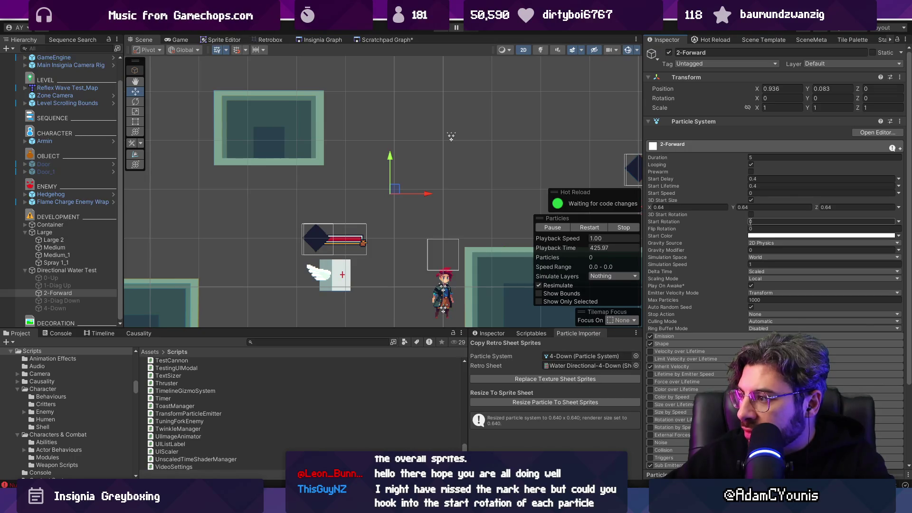
click(733, 230)
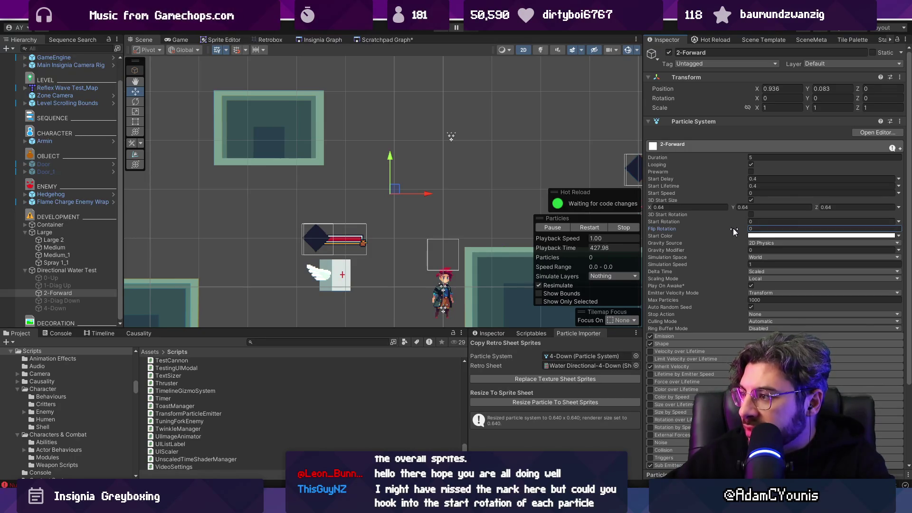
text(0)
drag(708, 221, 712, 222)
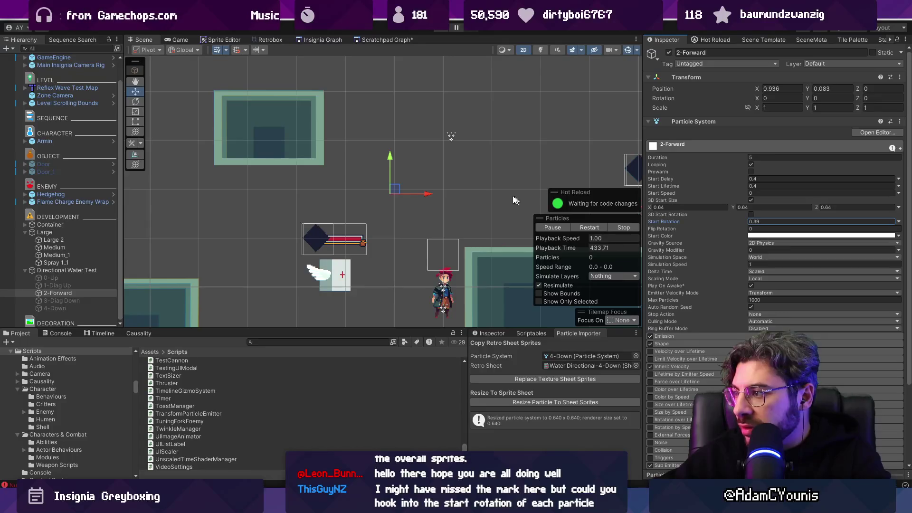
Step: Switch 2-Forward to a single 0.64 start size, try Start Rotation 18.5, and reposition it
mouse_move(394, 189)
mouse_down()
mouse_move(451, 176)
mouse_move(377, 197)
mouse_up()
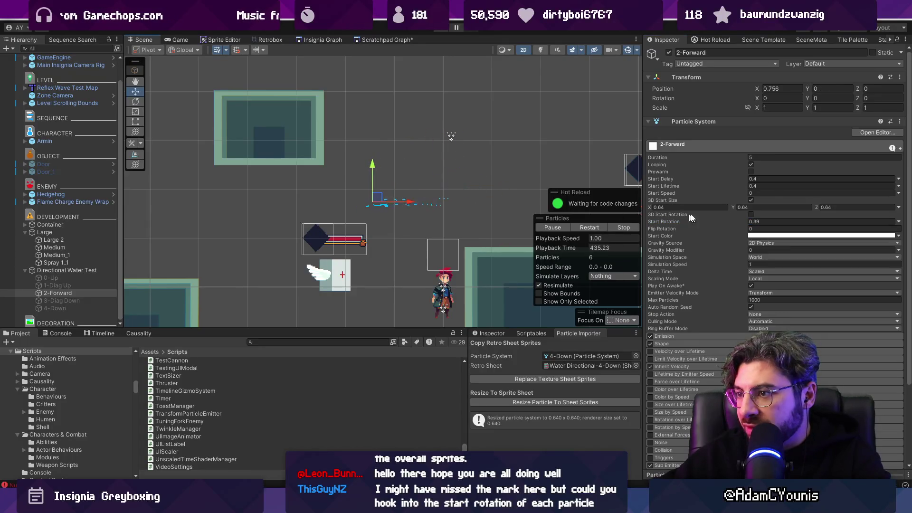
click(750, 199)
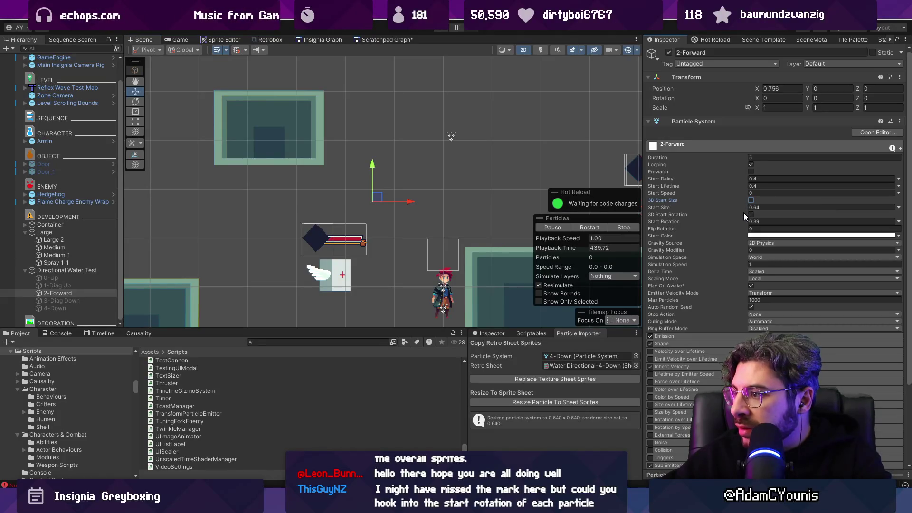
drag(742, 218, 794, 216)
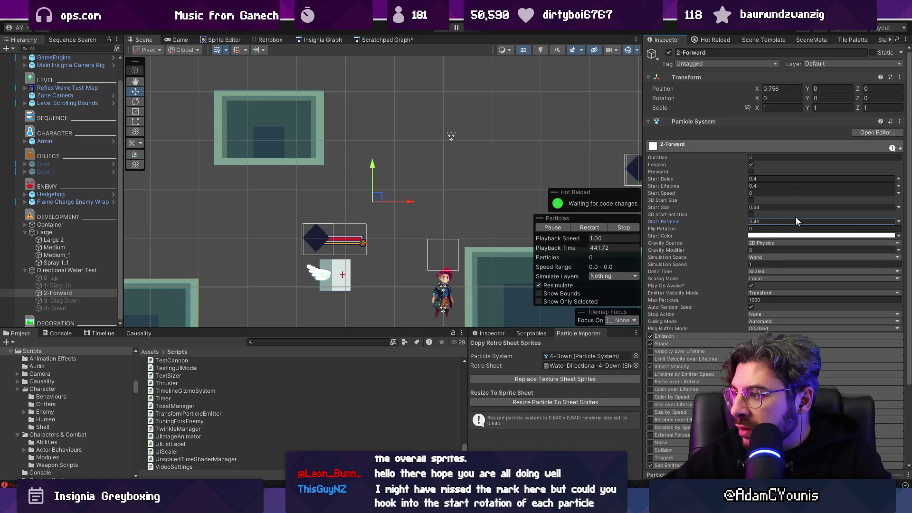
mouse_move(375, 197)
mouse_down()
mouse_move(429, 192)
mouse_move(442, 177)
mouse_move(405, 166)
mouse_move(409, 177)
mouse_move(387, 190)
mouse_move(432, 242)
mouse_move(388, 240)
mouse_move(381, 184)
mouse_up()
Step: Select the Directional Water Test emitter in the Hierarchy
scroll(407, 199, up, 4)
scroll(381, 213, down, 2)
text(0)
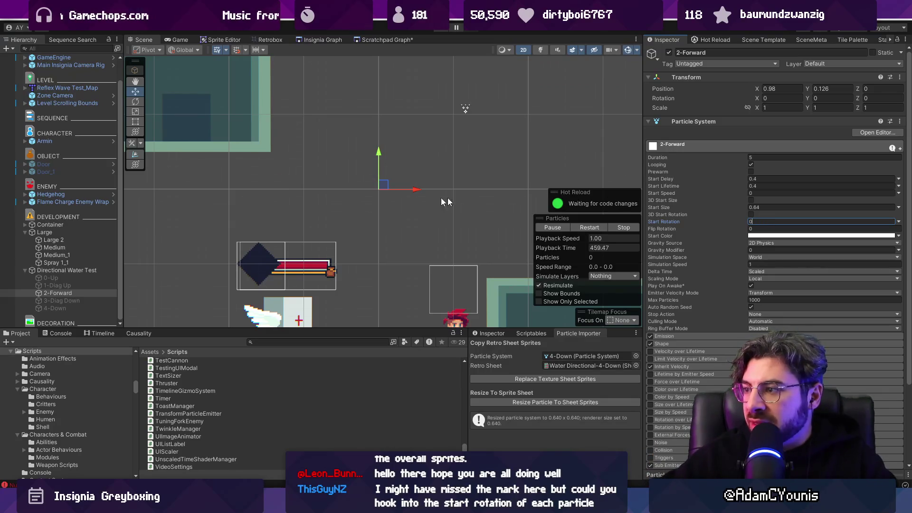
click(55, 270)
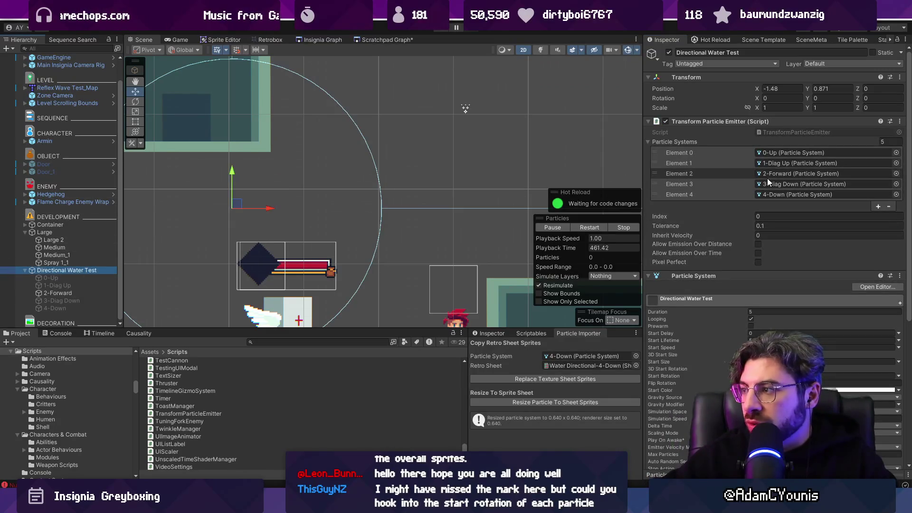
Step: Open TransformParticleEmitter in VS Code and find inheritVelocity
double_click(771, 130)
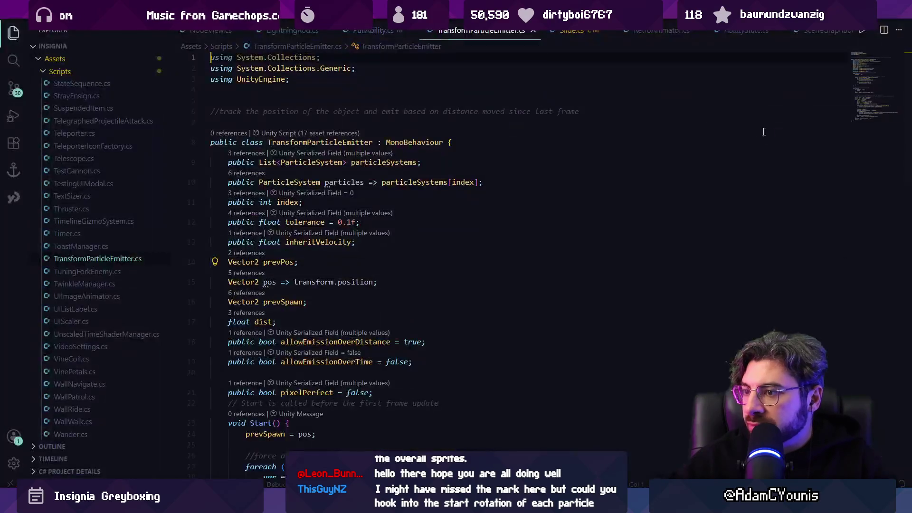
key(ctrl+f)
text(inheritvelocity)
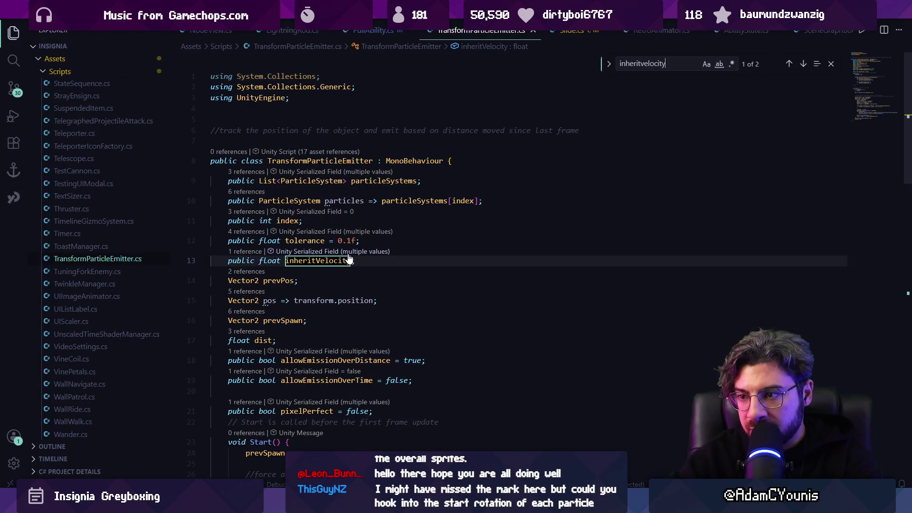
key(Return)
Step: Declare 'public bool alignToVelocity = false;' among the fields and save the script
click(322, 292)
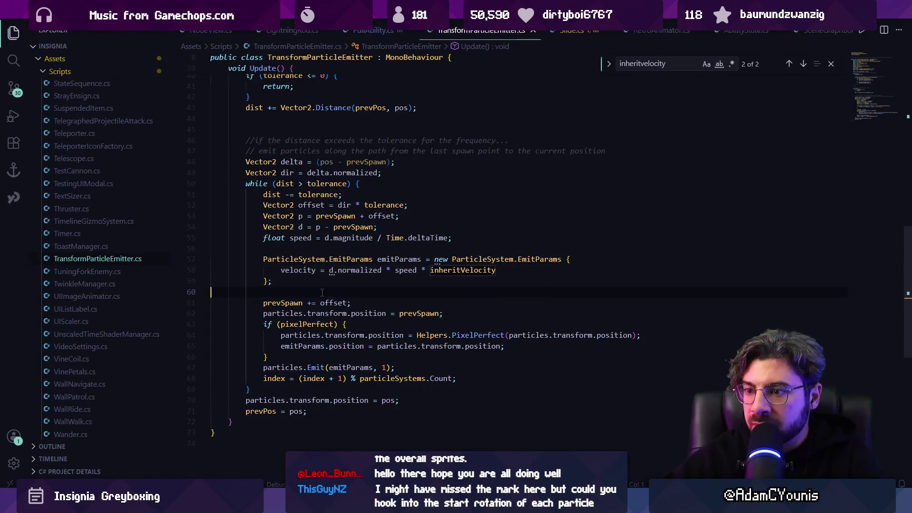
click(859, 70)
scroll(330, 335, down, 1)
click(377, 292)
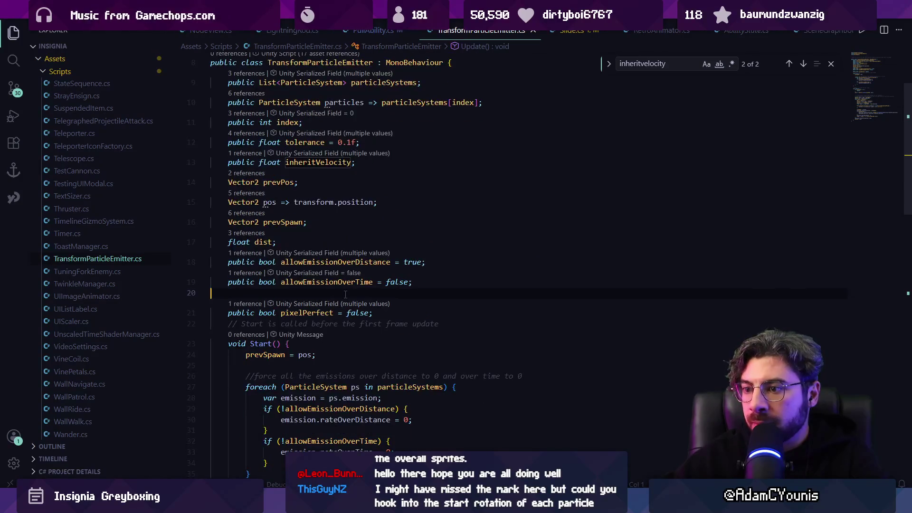
key(Return)
text(public )
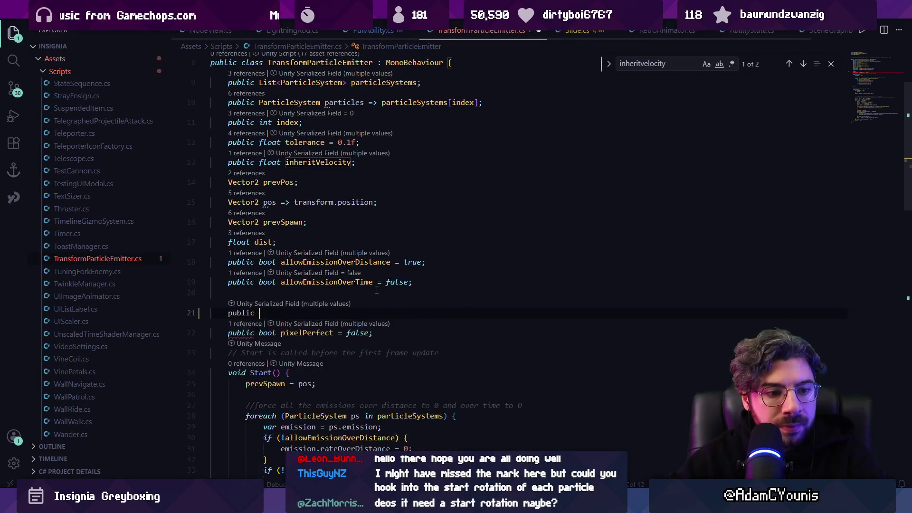
text(bool alignT)
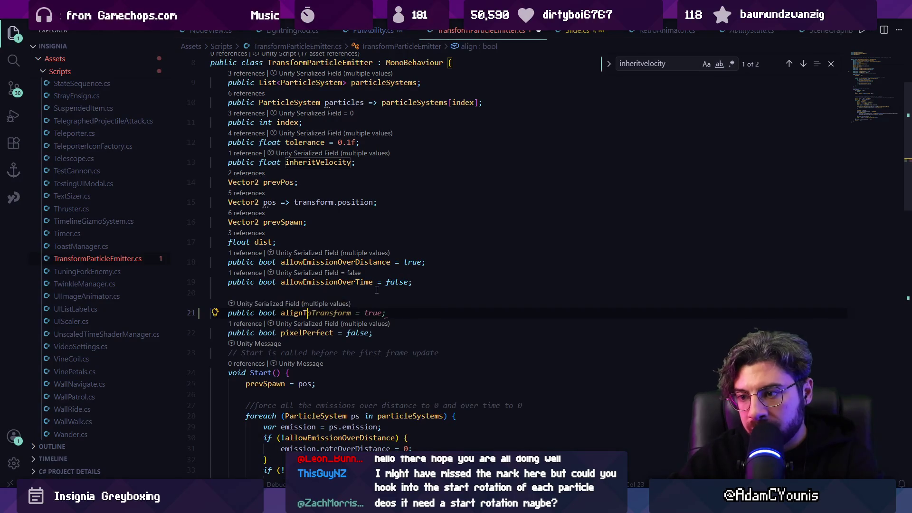
text(D)
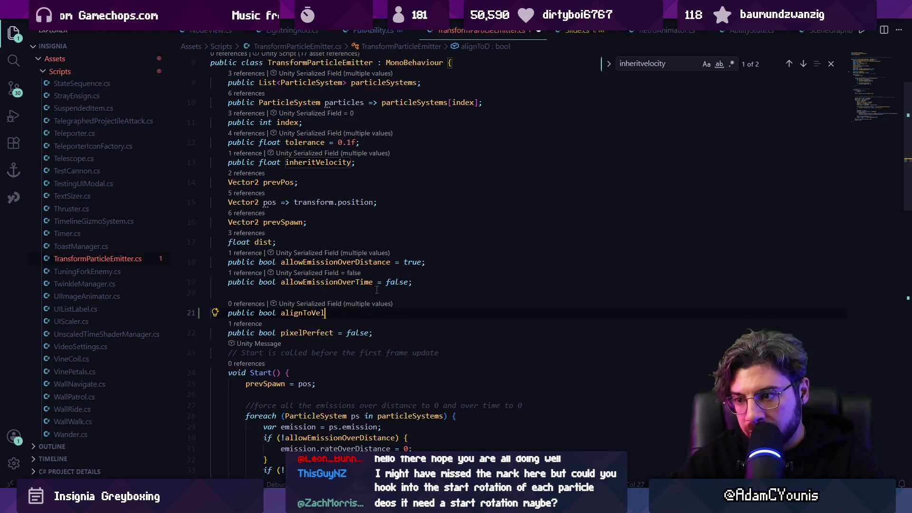
text( = false;)
key(ctrl+s)
Step: Add a new line after the pixel-perfect block in Update()
scroll(380, 289, down, 10)
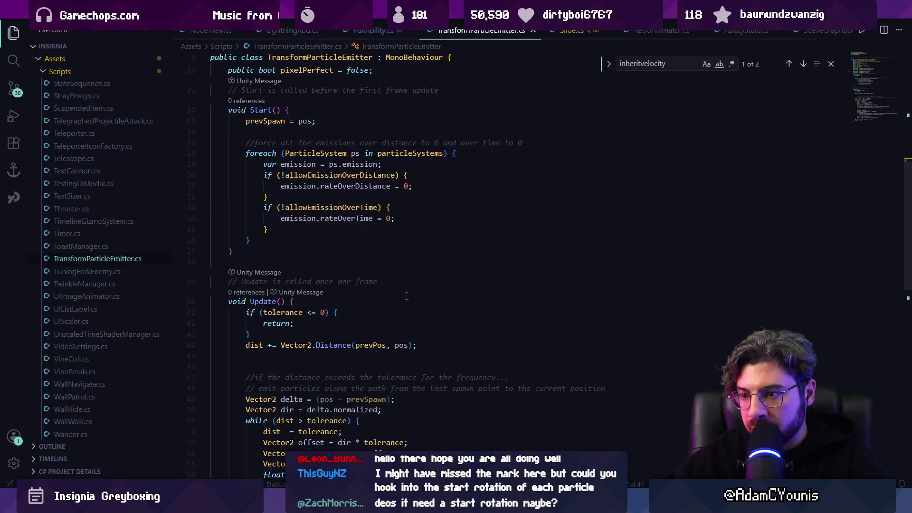
click(329, 285)
key(Return)
key(Return)
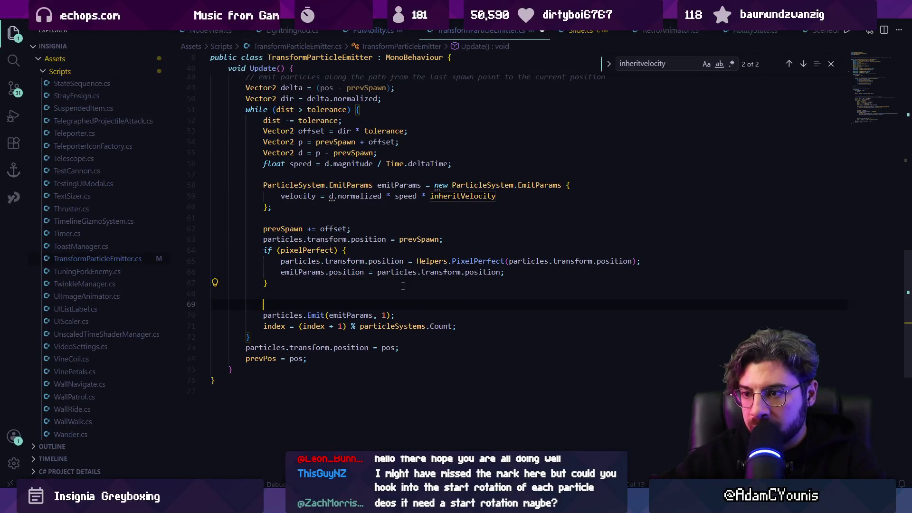
Step: Insert an if (alignToVelocity) block, trimming the suggested angle and rotation lines
text(if ()
key(Tab)
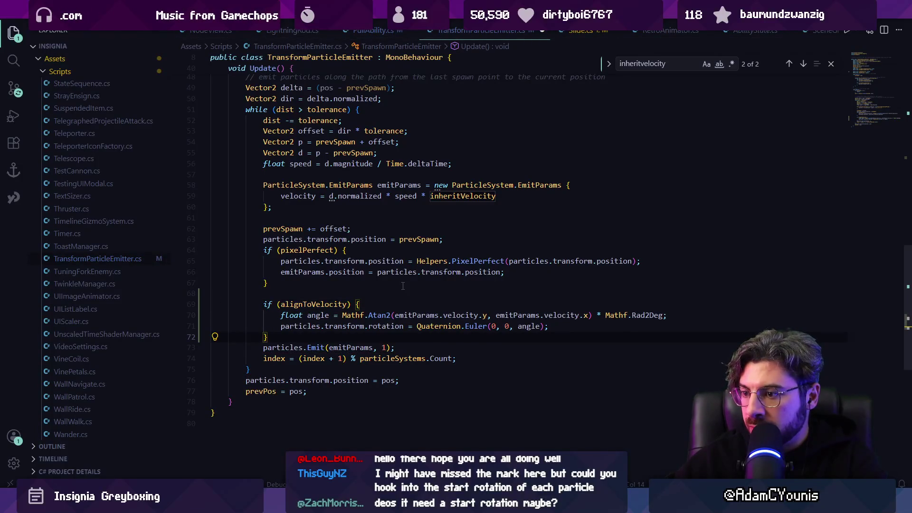
key(shift+Up)
key(BackSpace)
key(ctrl+z)
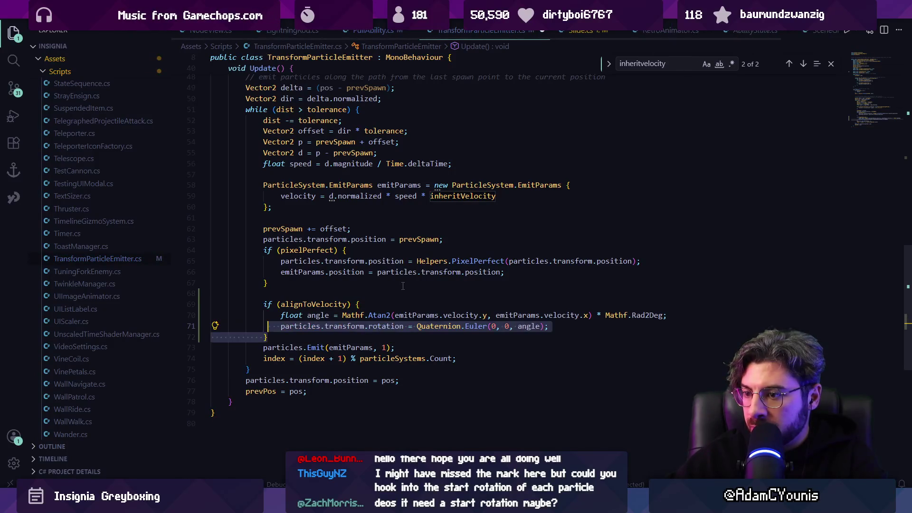
key(End)
key(ctrl+shift+Left)
key(ctrl+shift+Left)
key(ctrl+shift+Left)
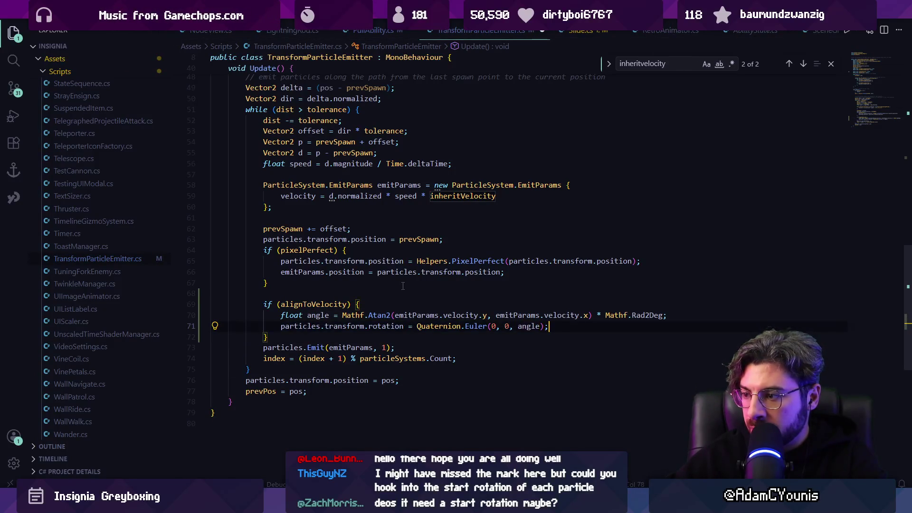
key(Down)
key(Home)
key(Home)
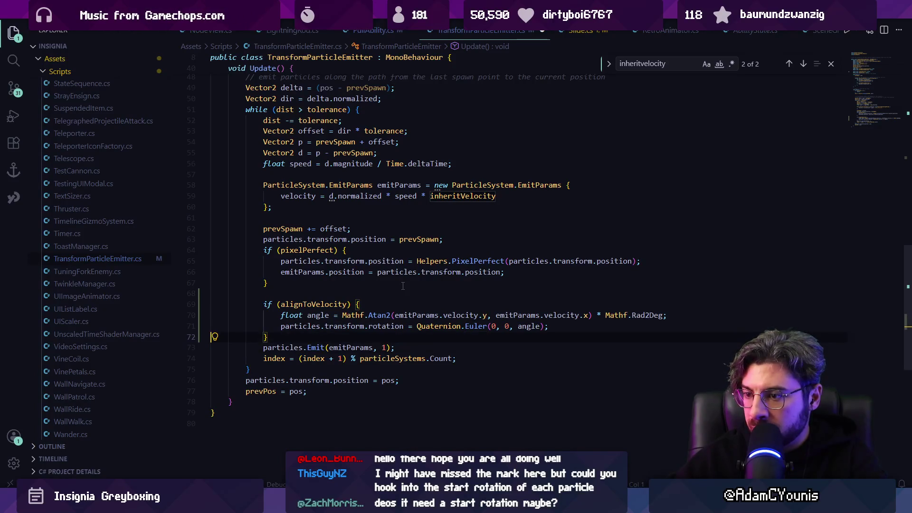
key(shift+Up)
key(shift+Up)
key(BackSpace)
Step: Fill the block with the Atan2 angle, main module and startRotation lines, then reload in Unity
key(Up)
key(End)
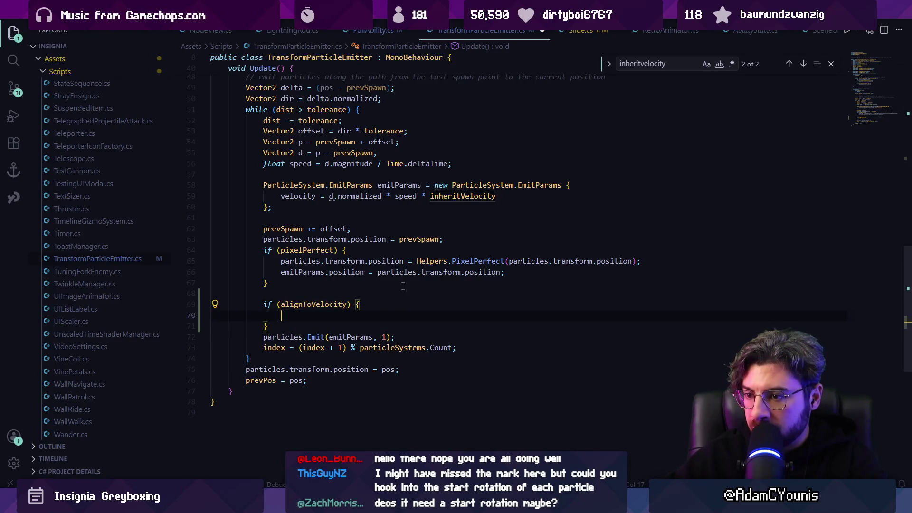
key(Return)
text(//change the star)
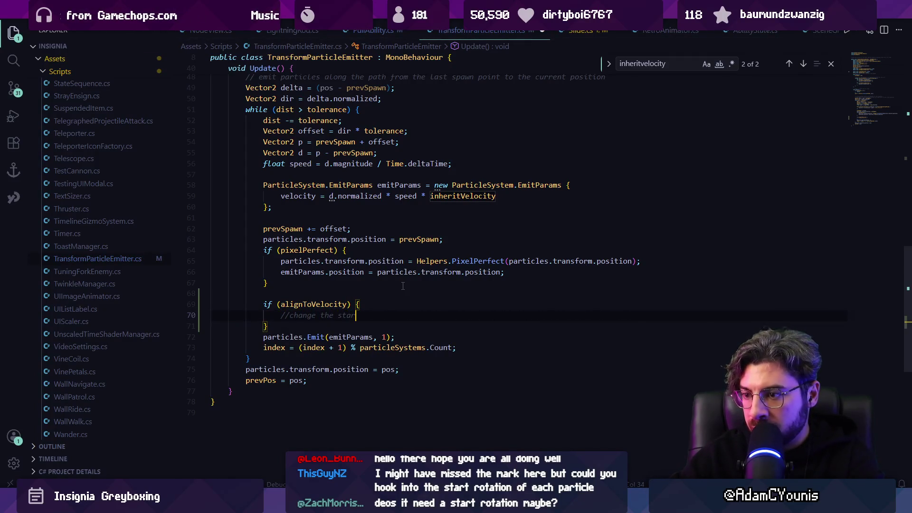
key(Tab)
key(Return)
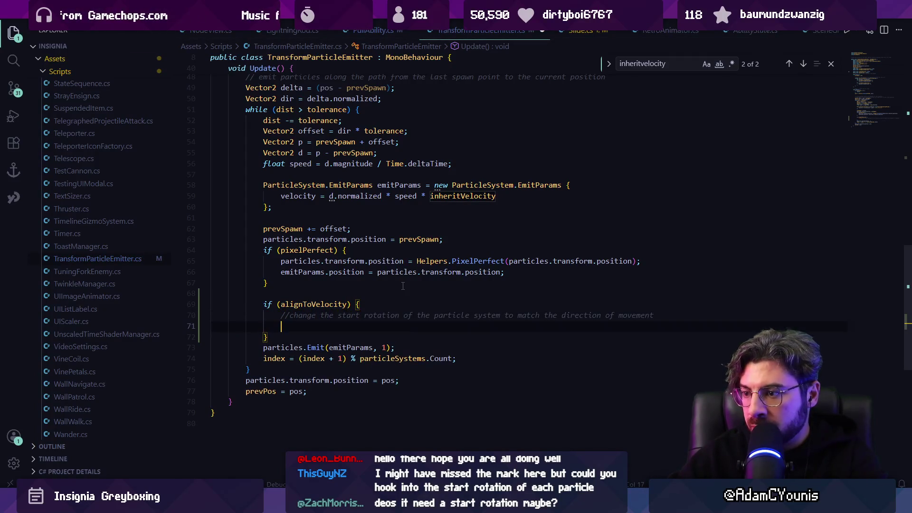
key(Tab)
key(Return)
key(Tab)
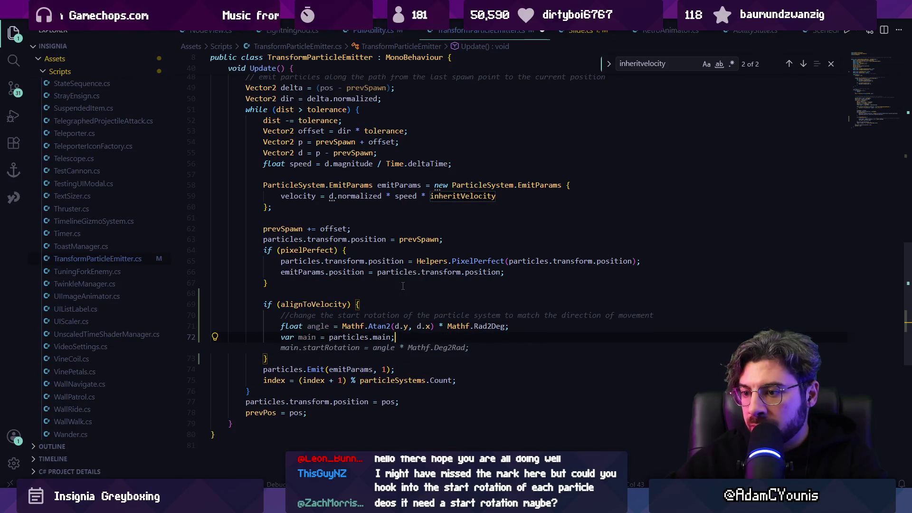
key(Tab)
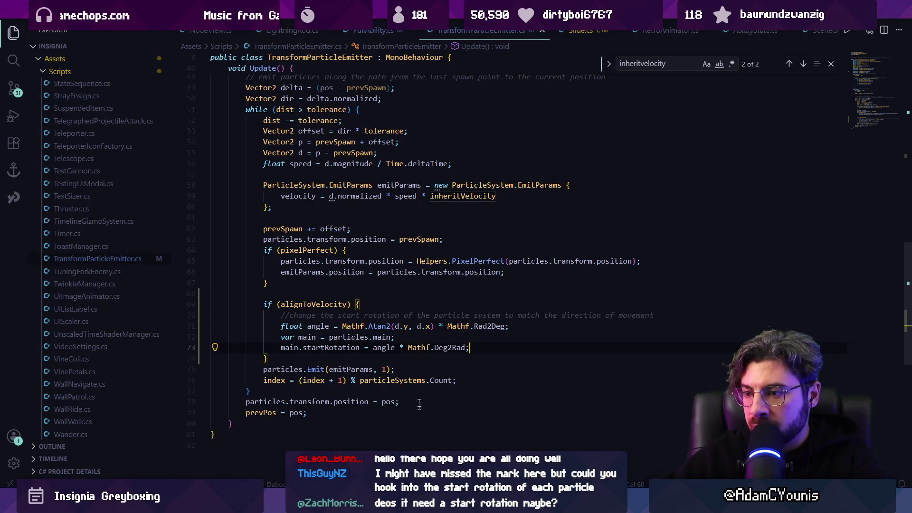
key(alt+Tab)
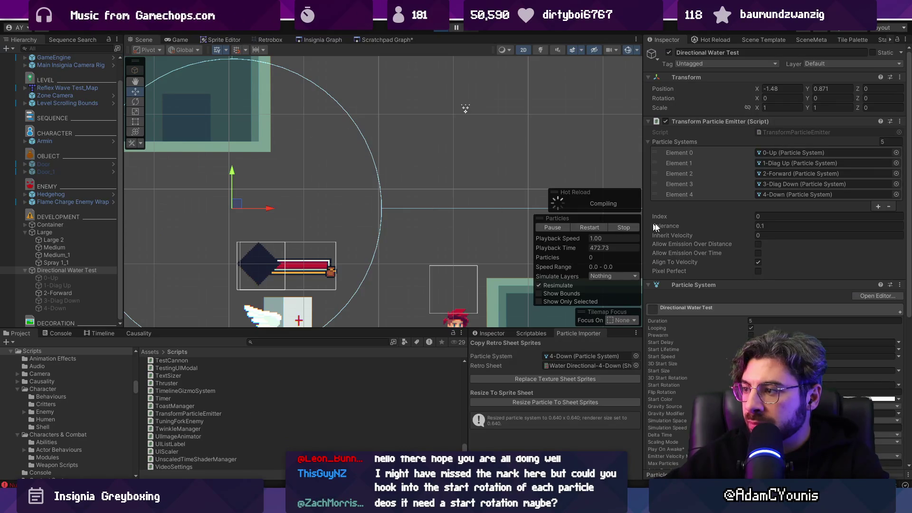
Step: Run the game, return to the Scene view, and drag Directional Water Test to the right
key(ctrl+2)
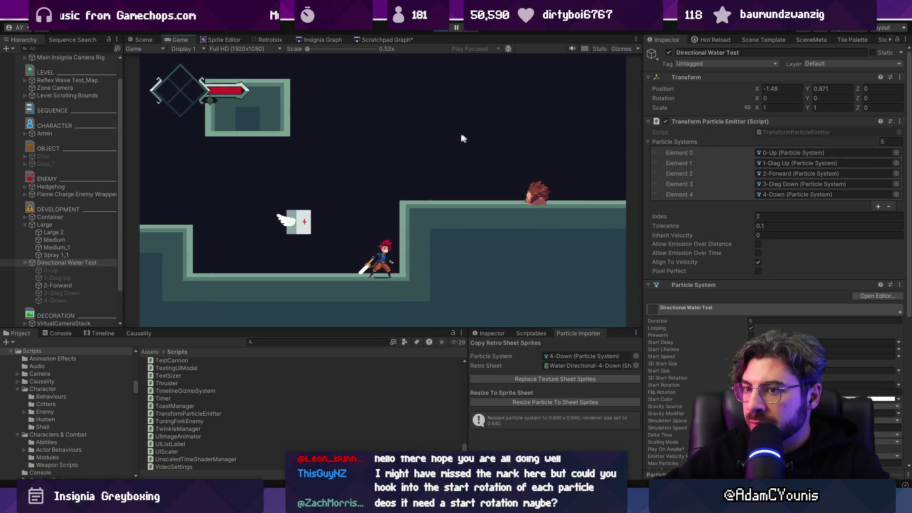
key(ctrl+1)
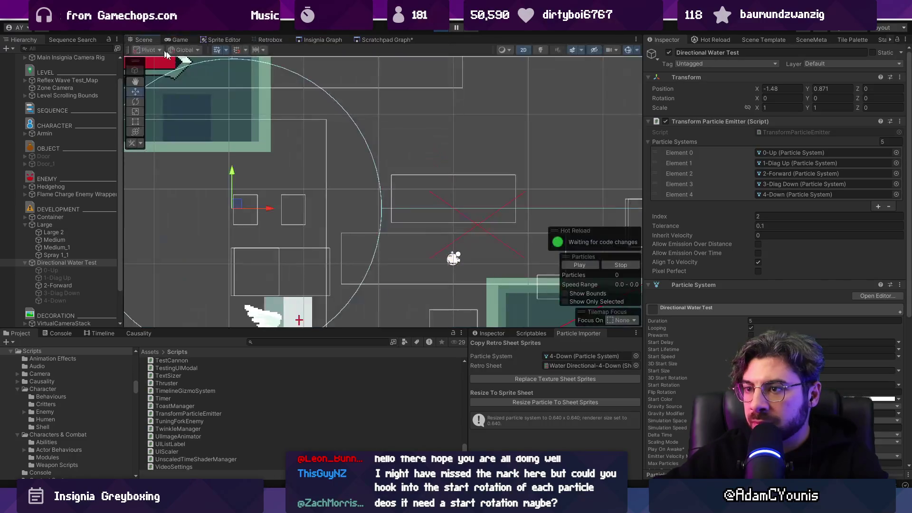
scroll(325, 209, down, 2)
mouse_move(262, 209)
mouse_down()
mouse_move(306, 203)
mouse_move(380, 167)
mouse_move(328, 187)
mouse_move(376, 264)
mouse_move(422, 149)
mouse_move(305, 183)
mouse_move(279, 237)
mouse_move(305, 266)
mouse_move(368, 266)
mouse_move(418, 247)
mouse_move(436, 193)
mouse_move(418, 137)
mouse_move(361, 100)
mouse_move(247, 118)
mouse_move(230, 191)
mouse_move(266, 237)
mouse_move(328, 262)
mouse_move(390, 208)
mouse_move(361, 209)
mouse_up()
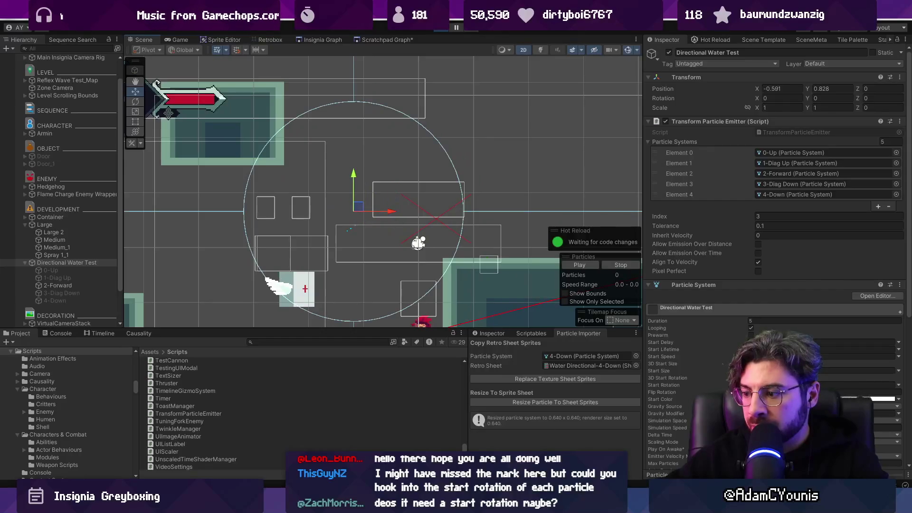
Step: Compare 0-Up and 2-Forward start rotations, then move Directional Water Test up and right
key(alt+Tab)
key(alt+Tab)
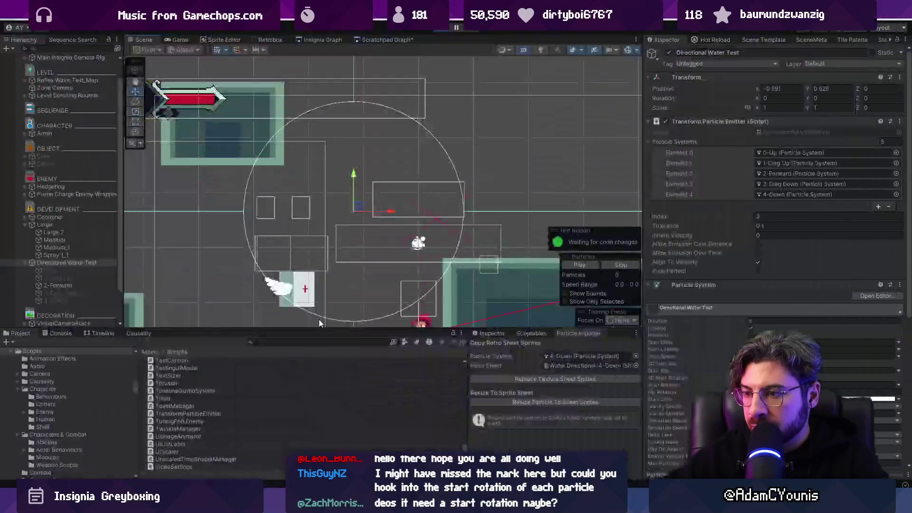
click(71, 269)
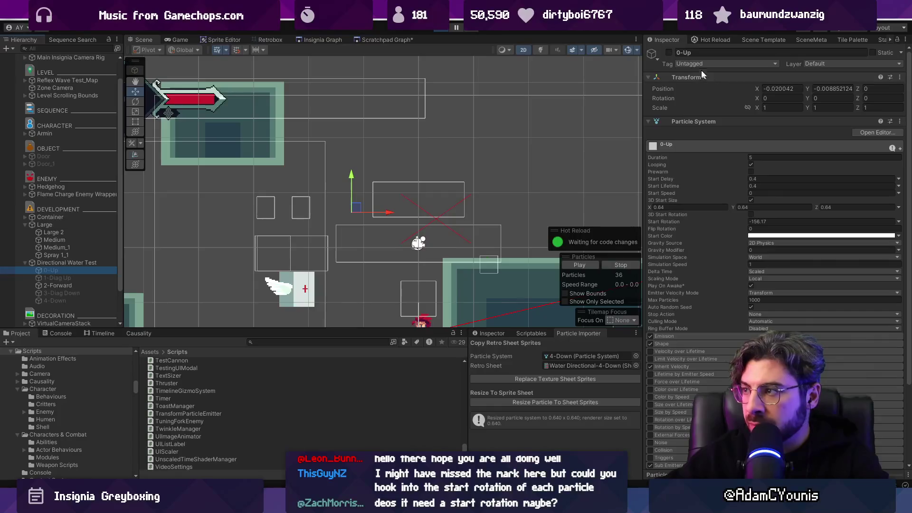
click(67, 286)
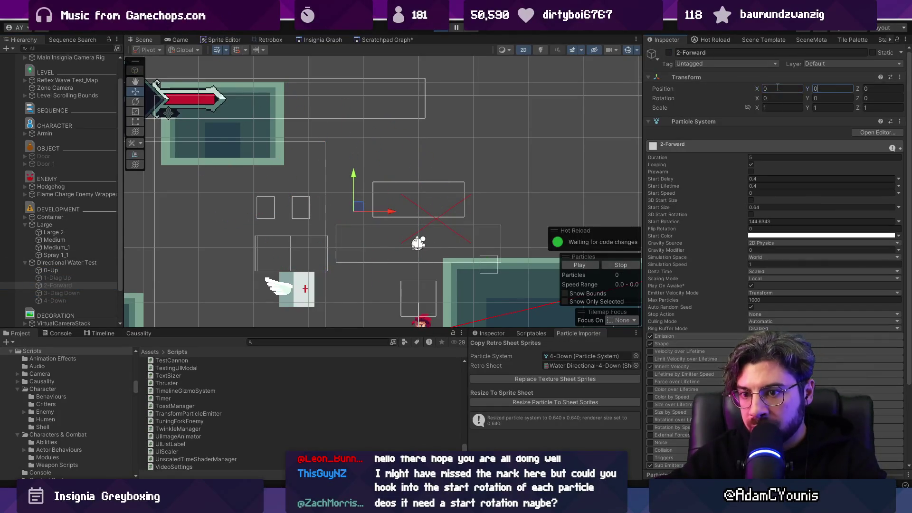
click(98, 269)
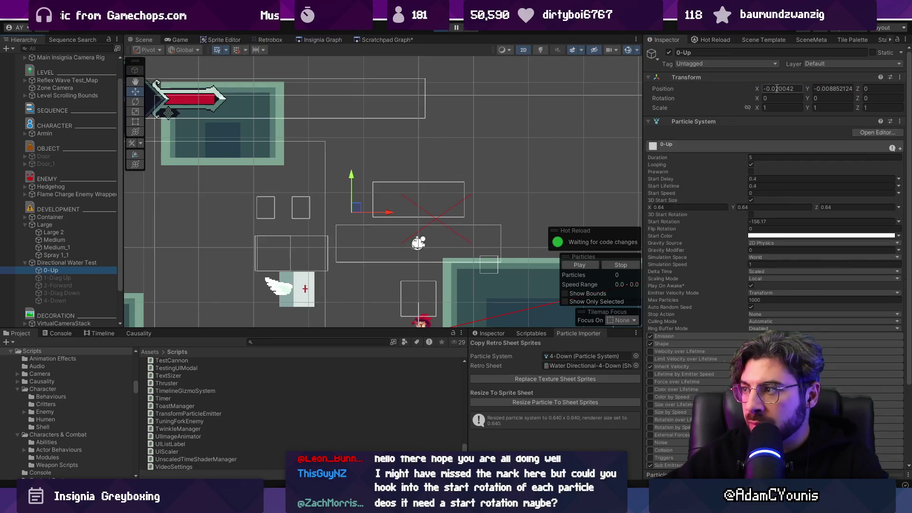
click(57, 263)
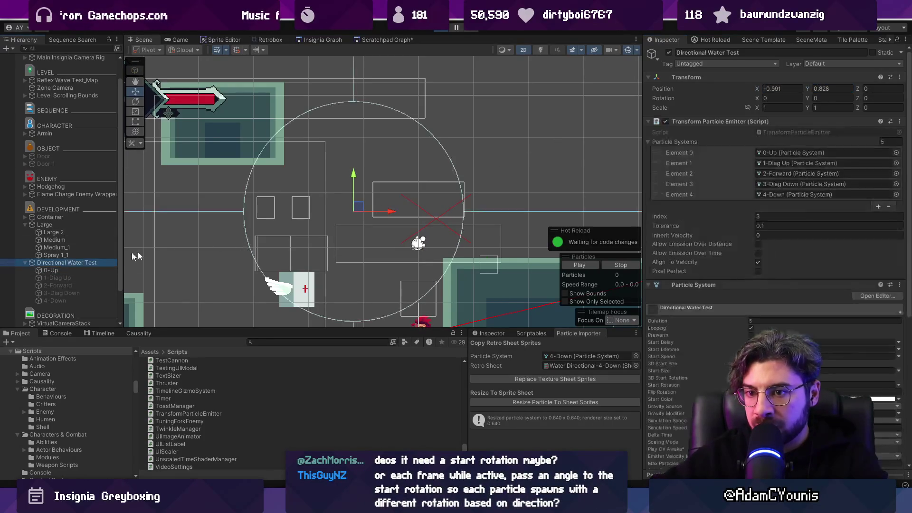
mouse_move(367, 208)
mouse_down()
mouse_move(417, 239)
mouse_move(420, 202)
mouse_move(387, 257)
mouse_move(436, 188)
mouse_move(316, 143)
mouse_move(287, 194)
mouse_move(331, 239)
mouse_move(418, 238)
mouse_move(428, 198)
mouse_move(407, 159)
mouse_move(365, 132)
mouse_move(318, 137)
mouse_up()
mouse_move(284, 162)
mouse_down()
mouse_move(297, 211)
mouse_move(418, 187)
mouse_move(411, 151)
mouse_move(335, 190)
mouse_move(374, 247)
mouse_move(346, 199)
mouse_up()
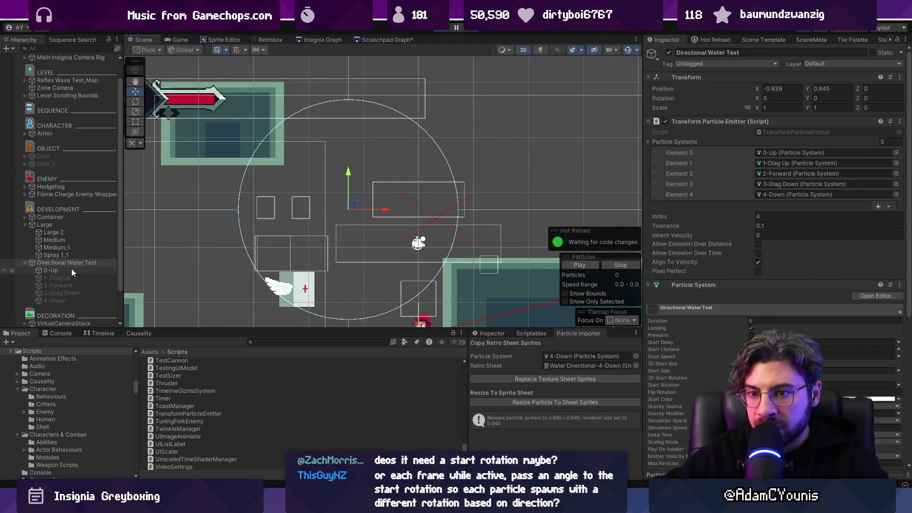
Step: Activate 4-Down, recheck 0-Up's start rotation, and test-move the emitter in other directions
click(53, 300)
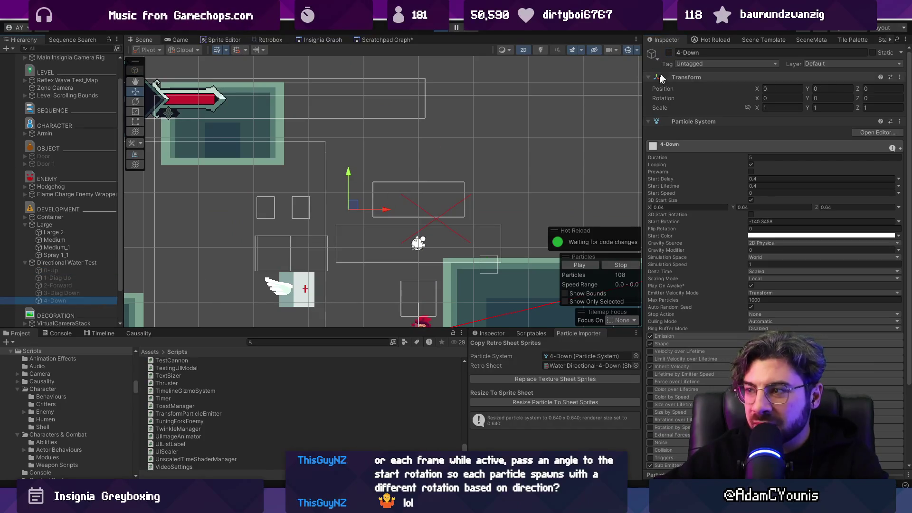
click(669, 53)
click(66, 263)
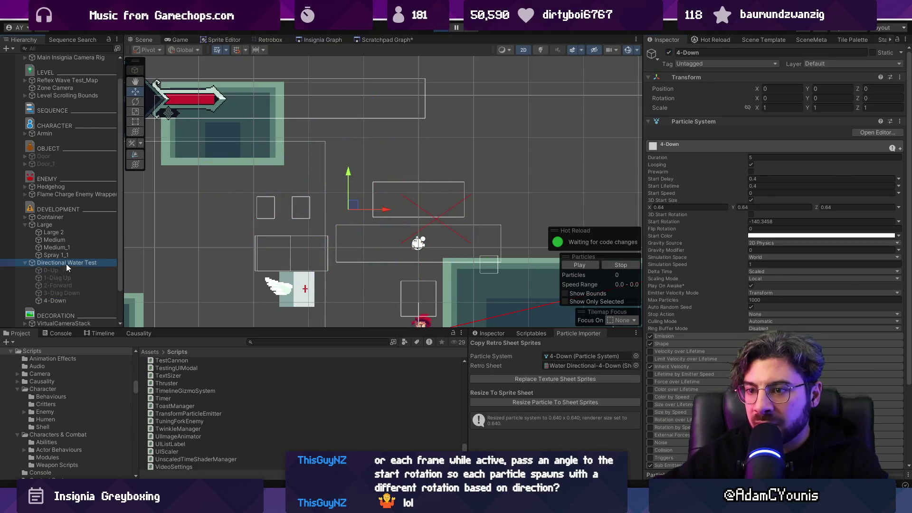
mouse_move(350, 206)
mouse_down()
mouse_move(432, 212)
mouse_move(427, 152)
mouse_move(319, 121)
mouse_move(250, 164)
mouse_move(285, 229)
mouse_move(346, 244)
mouse_move(426, 192)
mouse_move(358, 138)
mouse_move(291, 189)
mouse_move(354, 236)
mouse_move(413, 174)
mouse_move(363, 195)
mouse_up()
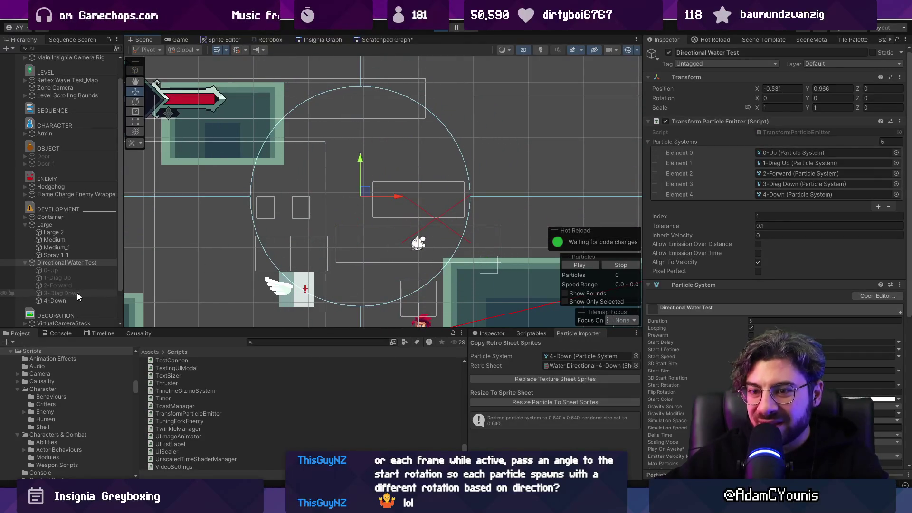
click(73, 272)
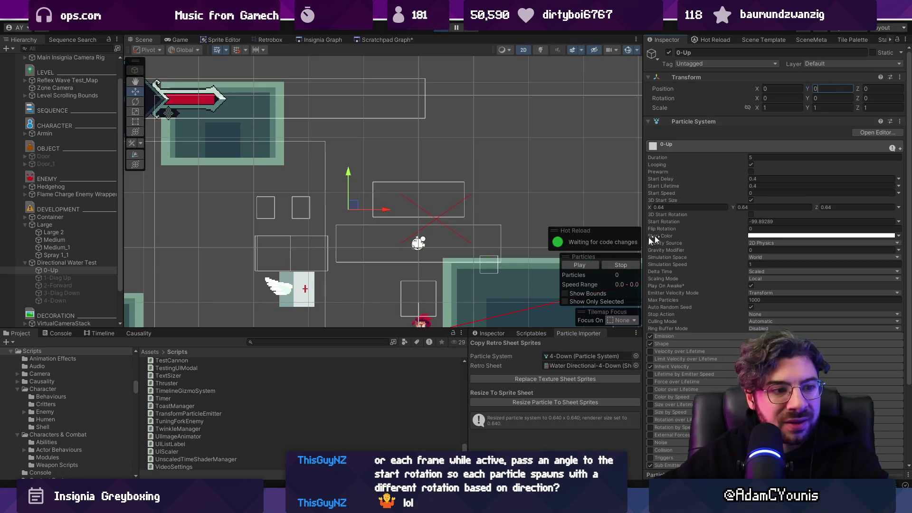
click(98, 263)
mouse_move(357, 204)
mouse_down()
mouse_move(432, 204)
mouse_move(244, 204)
mouse_move(484, 210)
mouse_move(480, 294)
mouse_move(290, 280)
mouse_move(256, 192)
mouse_move(402, 200)
mouse_move(311, 204)
mouse_move(391, 207)
mouse_up()
key(alt+Tab)
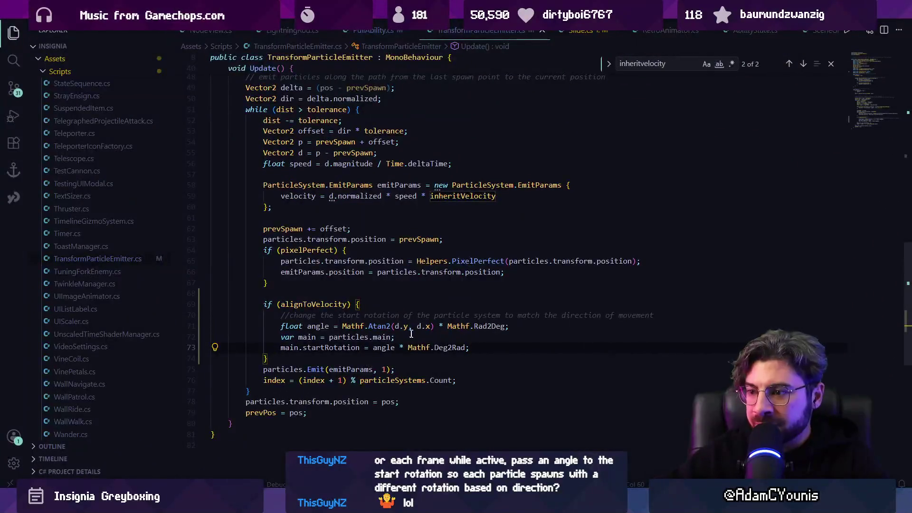
click(497, 326)
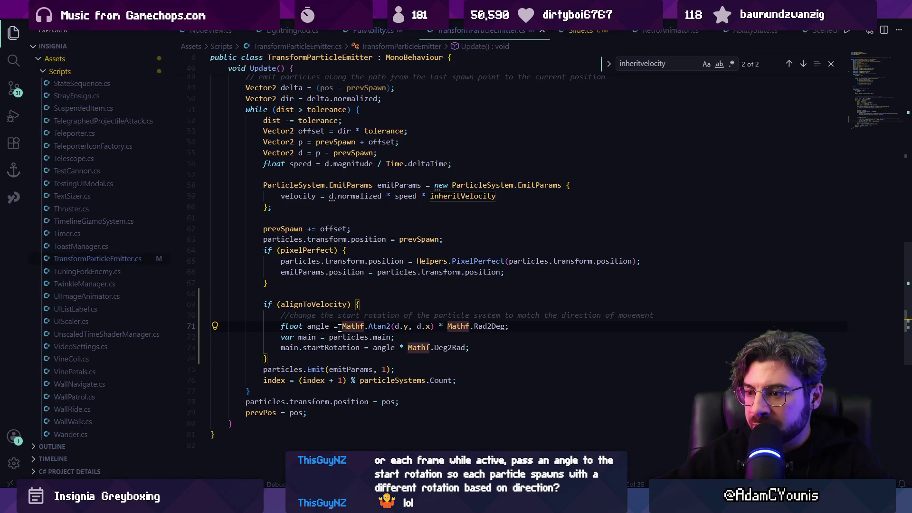
click(374, 347)
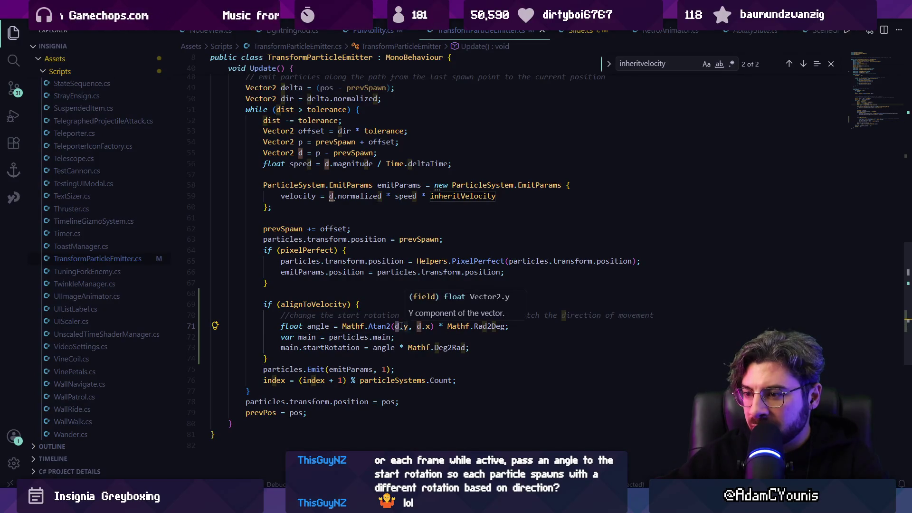
scroll(397, 330, up, 2)
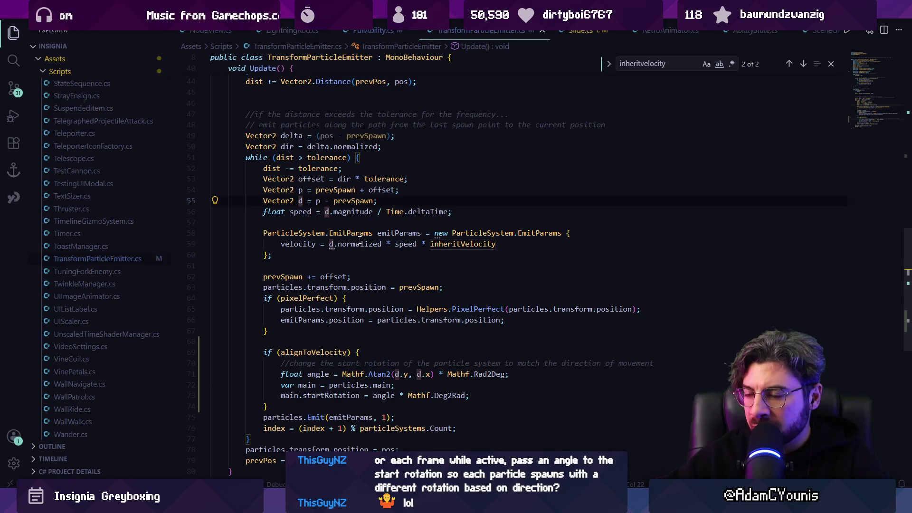
click(313, 246)
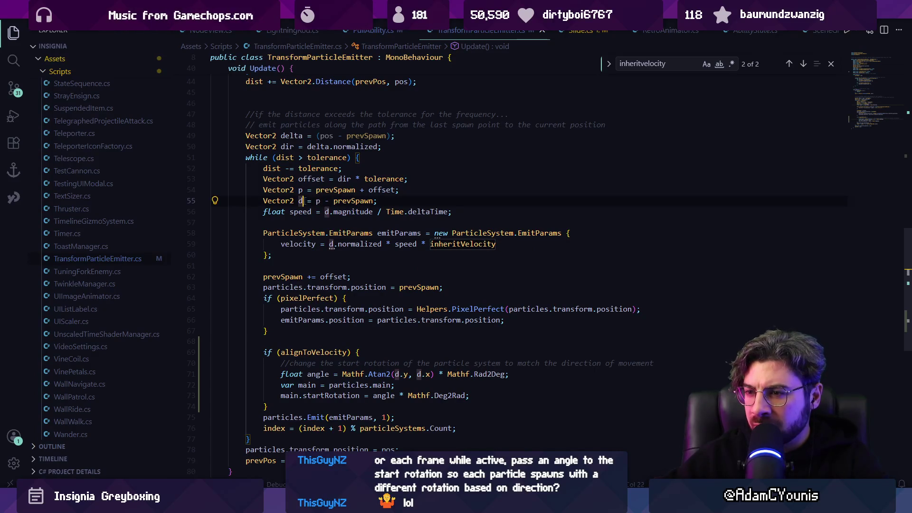
click(321, 190)
click(377, 190)
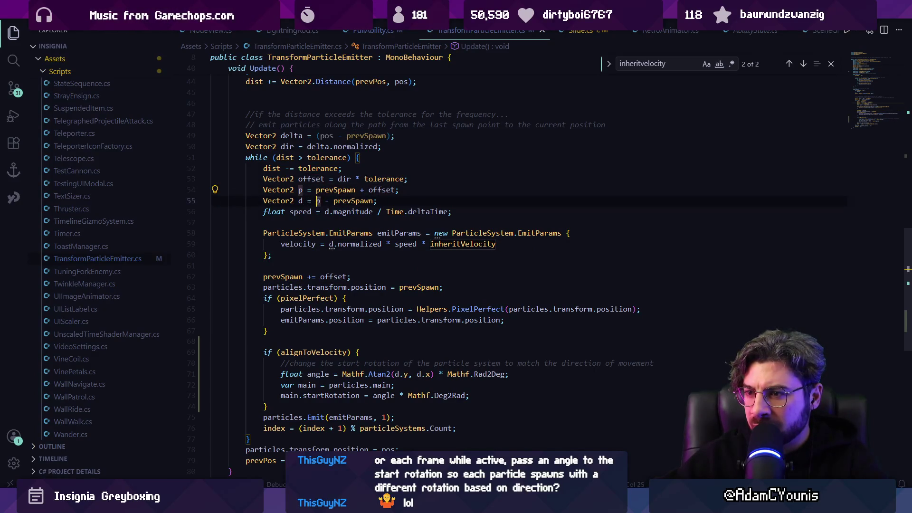
scroll(396, 230, down, 2)
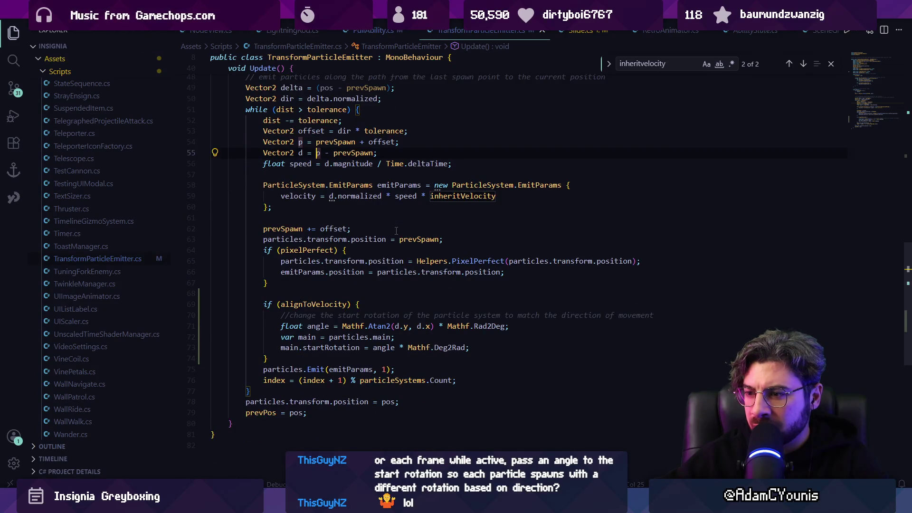
scroll(396, 231, down, 1)
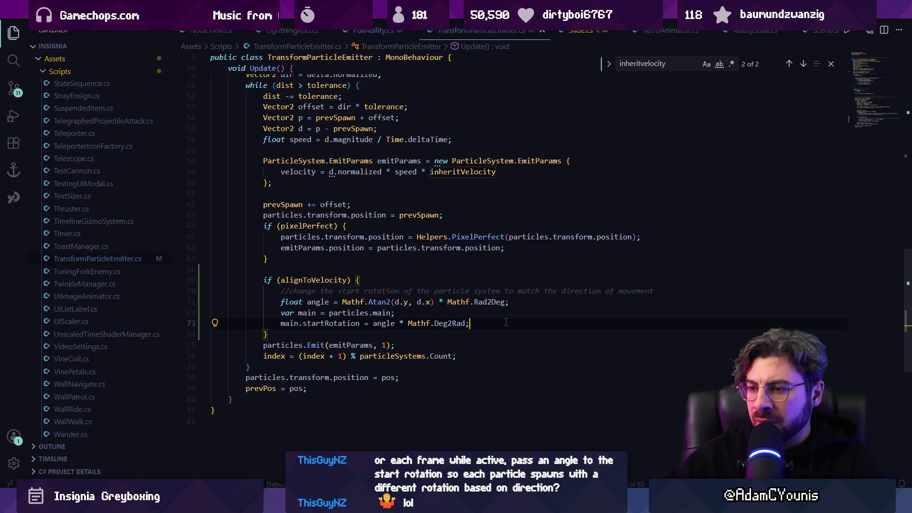
key(alt+Tab)
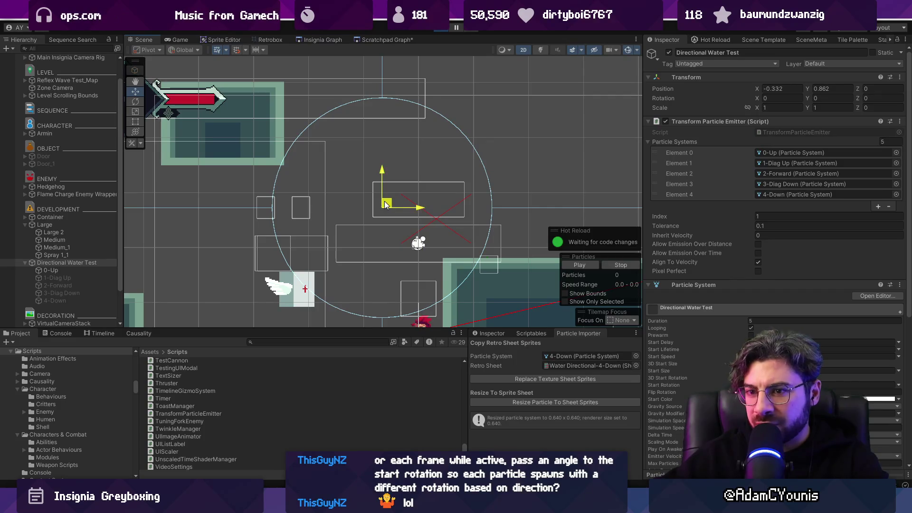
Step: Drag Directional Water Test to watch its particles, then return to TransformParticleEmitter.cs
mouse_move(387, 203)
mouse_down()
mouse_move(553, 197)
mouse_move(276, 198)
mouse_move(440, 197)
mouse_up()
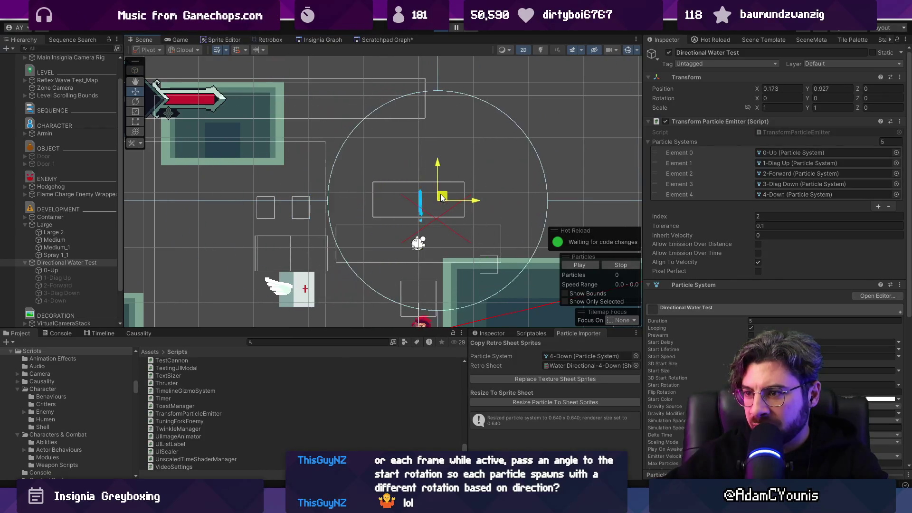
key(alt+Tab)
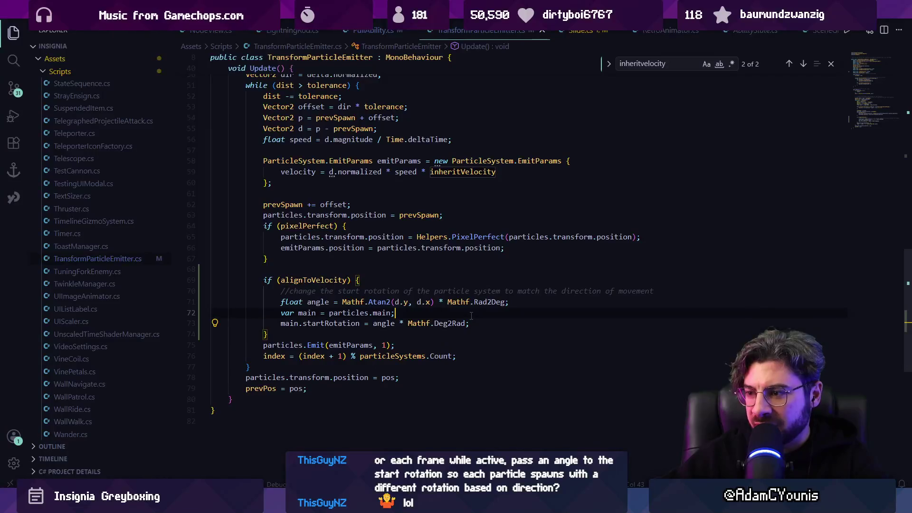
Step: Add a mirroring comment below the main module line and test the emitter in Unity
key(Return)
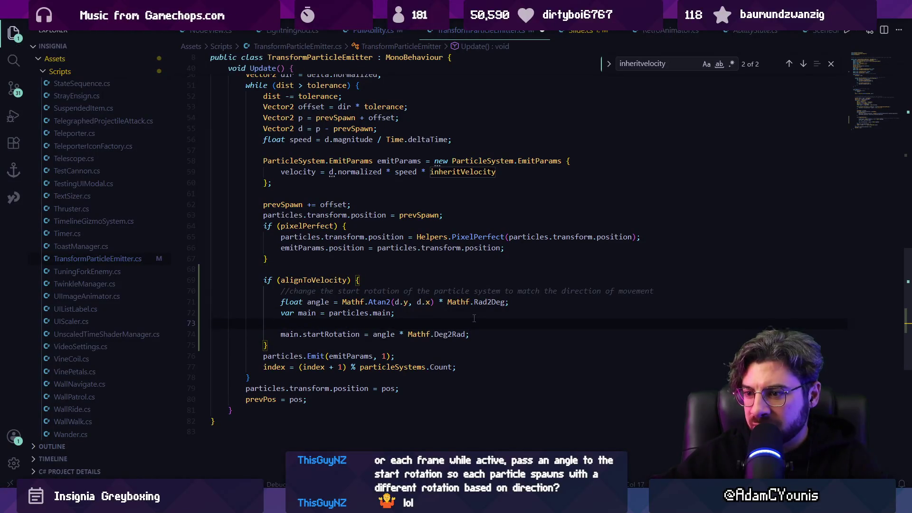
text(//mir)
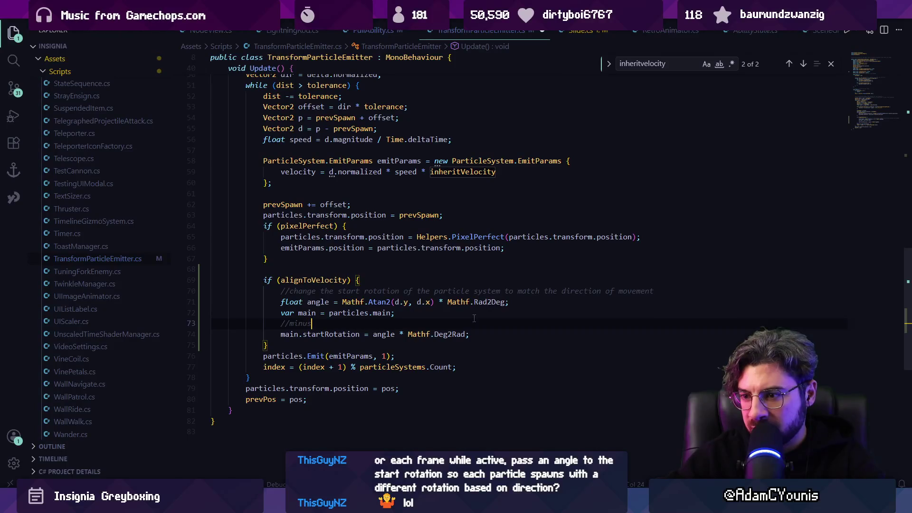
key(Tab)
key(Return)
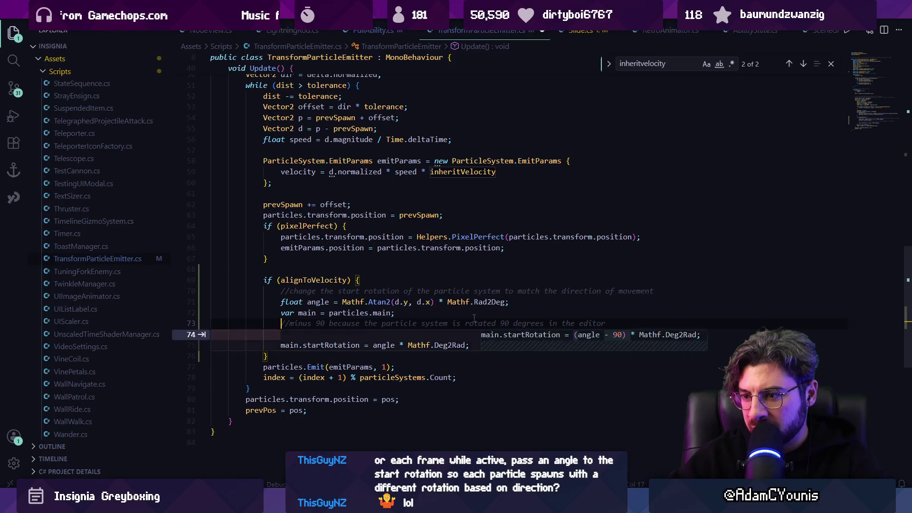
key(Return)
text(angle -= 90;)
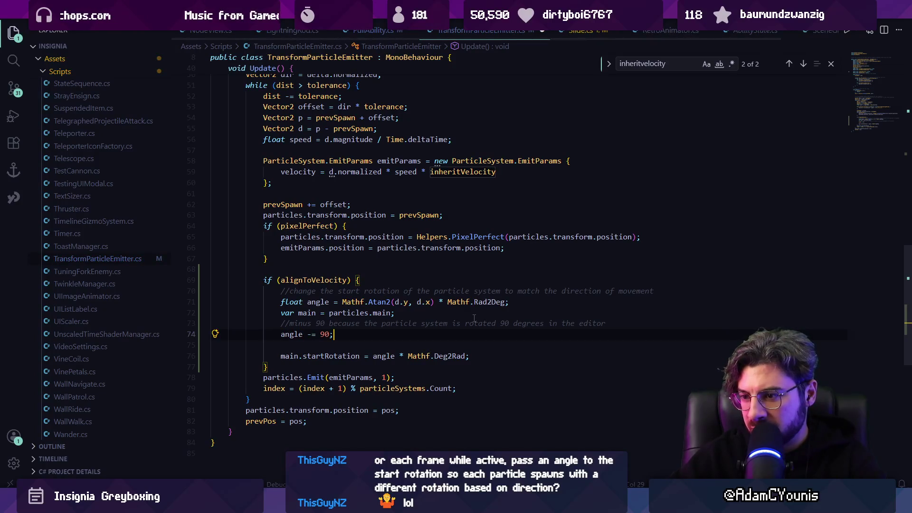
key(alt+Tab)
mouse_move(444, 196)
mouse_down()
mouse_move(357, 207)
mouse_move(489, 166)
mouse_move(468, 138)
mouse_move(371, 134)
mouse_move(372, 179)
mouse_move(418, 228)
mouse_move(475, 204)
mouse_move(432, 189)
mouse_up()
Step: Change the angle offset from minus to plus 90 and test the rotation in Unity
key(alt+Tab)
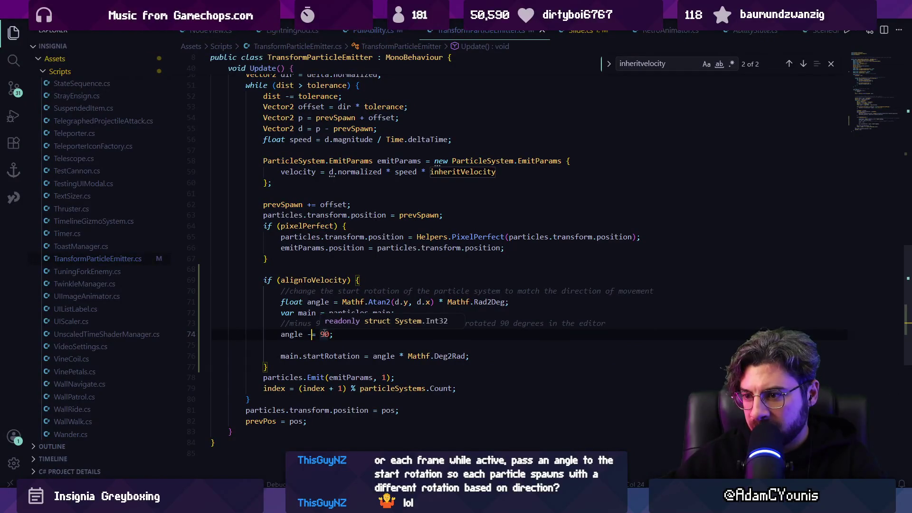
key(BackSpace)
text(+)
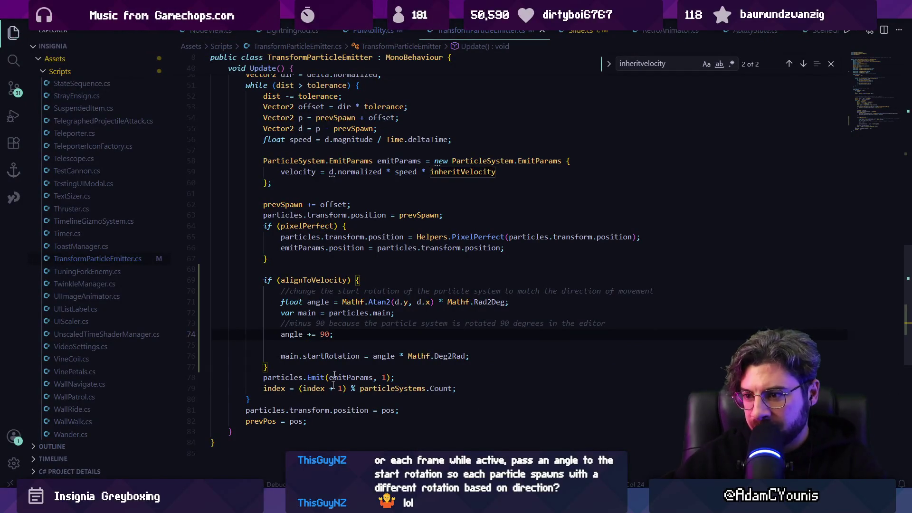
key(alt+Tab)
mouse_move(428, 199)
mouse_down()
mouse_move(305, 204)
mouse_move(464, 131)
mouse_move(455, 204)
mouse_move(299, 209)
mouse_move(276, 160)
mouse_move(386, 214)
mouse_move(389, 200)
mouse_up()
Step: Negate Mathf.Atan2 in the angle line, save, and test-move the emitter in Unity
key(alt+Tab)
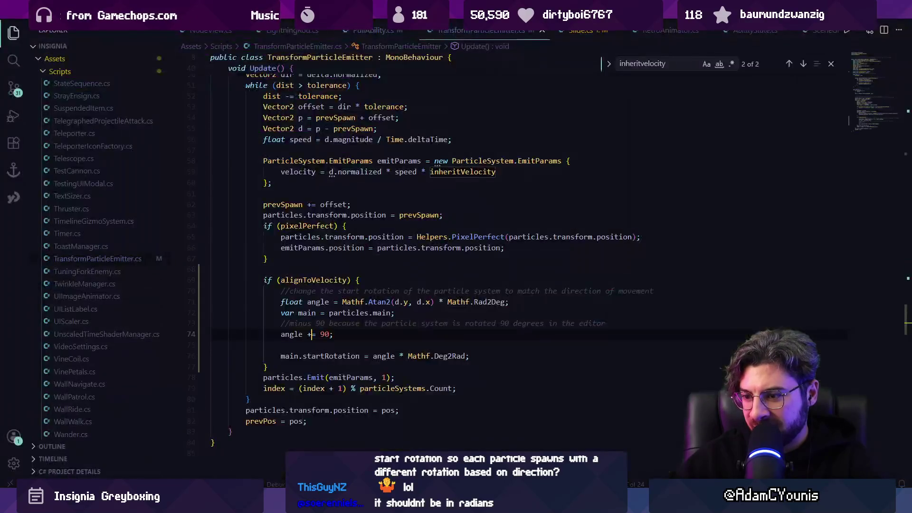
click(342, 302)
text(-)
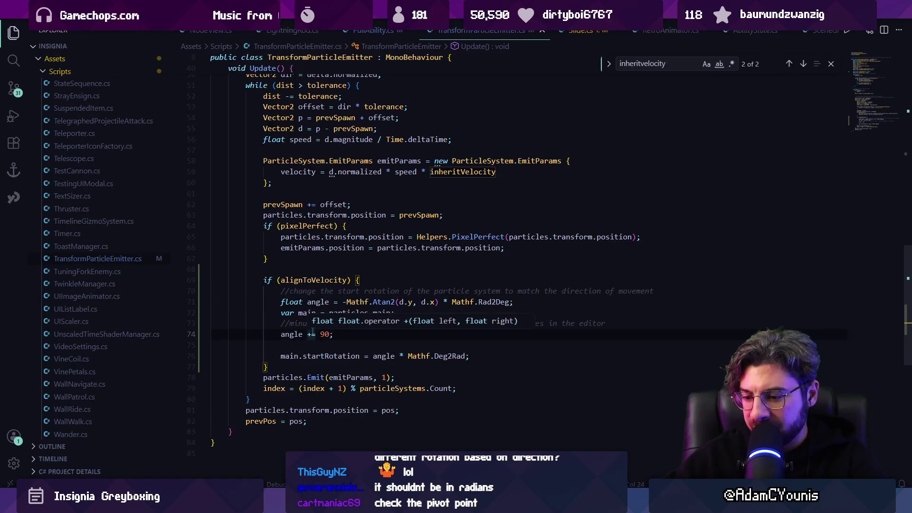
key(alt+Tab)
mouse_move(357, 233)
mouse_down()
mouse_move(395, 179)
mouse_move(305, 203)
mouse_move(332, 110)
mouse_move(385, 212)
mouse_move(378, 173)
mouse_move(444, 175)
mouse_move(359, 129)
mouse_move(427, 172)
mouse_move(376, 147)
mouse_move(295, 198)
mouse_move(338, 225)
mouse_move(478, 232)
mouse_move(373, 204)
mouse_move(352, 260)
mouse_move(314, 255)
mouse_move(465, 155)
mouse_move(342, 243)
mouse_move(404, 209)
mouse_move(356, 182)
mouse_up()
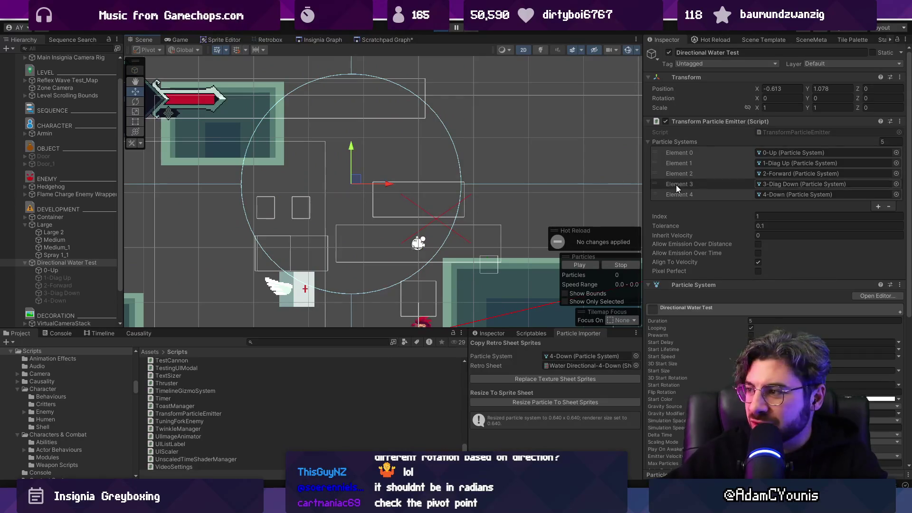
Step: Set the emitter's Tolerance to 0.05 and test the trail spacing
click(765, 226)
key(BackSpace)
text(05)
key(Return)
mouse_move(355, 181)
mouse_down()
mouse_move(350, 187)
mouse_move(417, 216)
mouse_move(480, 146)
mouse_move(264, 194)
mouse_move(258, 217)
mouse_move(376, 241)
mouse_move(350, 188)
mouse_move(320, 241)
mouse_move(342, 157)
mouse_move(369, 143)
mouse_move(388, 229)
mouse_move(333, 212)
mouse_move(409, 221)
mouse_move(275, 238)
mouse_move(392, 218)
mouse_move(306, 199)
mouse_move(419, 210)
mouse_move(258, 253)
mouse_move(387, 197)
mouse_move(409, 273)
mouse_move(350, 169)
mouse_move(313, 213)
mouse_move(358, 199)
mouse_move(379, 204)
mouse_move(382, 176)
mouse_up()
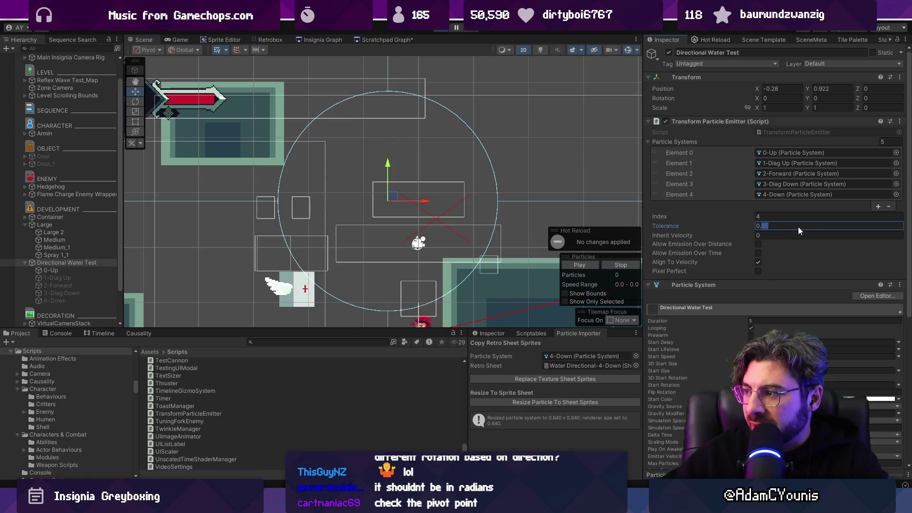
Step: Lower Tolerance to 0.02 and sweep the emitter around to draw a denser trail
text(02)
mouse_move(392, 199)
mouse_down()
mouse_move(375, 212)
mouse_move(275, 204)
mouse_move(366, 190)
mouse_move(420, 196)
mouse_move(304, 278)
mouse_move(325, 255)
mouse_move(321, 235)
mouse_move(351, 178)
mouse_move(264, 230)
mouse_move(428, 228)
mouse_move(420, 197)
mouse_move(295, 228)
mouse_move(372, 211)
mouse_move(419, 221)
mouse_move(301, 204)
mouse_move(347, 164)
mouse_move(397, 211)
mouse_move(455, 206)
mouse_move(368, 163)
mouse_move(281, 225)
mouse_move(408, 227)
mouse_move(435, 211)
mouse_move(486, 219)
mouse_move(346, 227)
mouse_move(370, 203)
mouse_move(376, 264)
mouse_move(363, 185)
mouse_up()
mouse_move(328, 222)
mouse_down()
mouse_move(352, 228)
mouse_move(301, 256)
mouse_up()
mouse_move(212, 284)
mouse_down()
mouse_move(417, 220)
mouse_move(183, 261)
mouse_move(210, 228)
mouse_move(344, 305)
mouse_move(286, 228)
mouse_move(415, 244)
mouse_move(425, 164)
mouse_move(283, 199)
mouse_move(426, 204)
mouse_move(123, 228)
mouse_move(342, 246)
mouse_move(228, 255)
mouse_move(269, 212)
mouse_move(347, 219)
mouse_move(330, 205)
mouse_move(292, 262)
mouse_move(260, 201)
mouse_move(285, 256)
mouse_move(304, 201)
mouse_move(233, 258)
mouse_move(354, 241)
mouse_move(285, 180)
mouse_move(258, 260)
mouse_move(366, 207)
mouse_move(228, 192)
mouse_move(271, 251)
mouse_move(363, 212)
mouse_move(332, 162)
mouse_move(253, 191)
mouse_move(281, 235)
mouse_move(371, 199)
mouse_move(299, 187)
mouse_move(264, 210)
mouse_move(266, 230)
mouse_move(171, 211)
mouse_move(375, 237)
mouse_move(244, 231)
mouse_move(322, 212)
mouse_move(318, 178)
mouse_move(363, 219)
mouse_move(300, 293)
mouse_move(292, 221)
mouse_move(304, 209)
mouse_move(270, 200)
mouse_move(304, 197)
mouse_move(315, 223)
mouse_move(195, 291)
mouse_move(235, 224)
mouse_move(356, 200)
mouse_move(294, 251)
mouse_move(309, 255)
mouse_move(304, 239)
mouse_move(233, 265)
mouse_move(342, 250)
mouse_move(292, 211)
mouse_move(311, 285)
mouse_move(392, 207)
mouse_move(285, 242)
mouse_move(399, 239)
mouse_up()
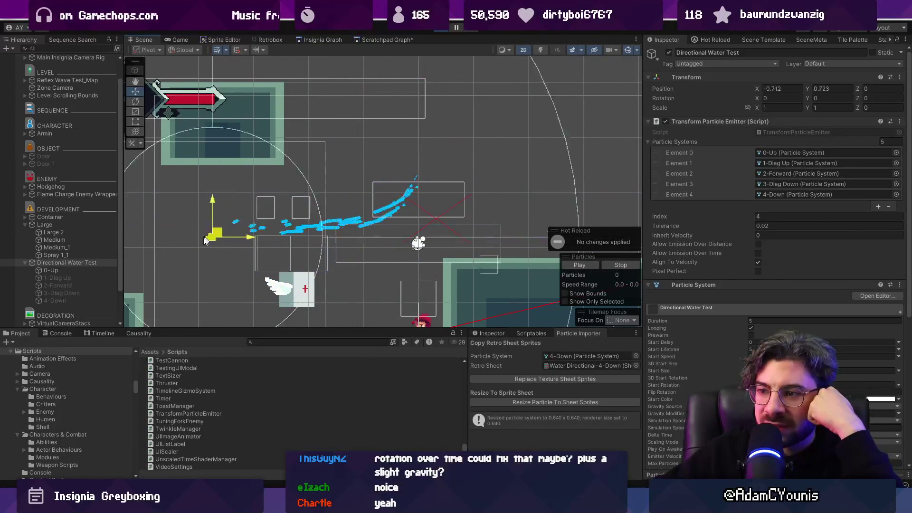
Step: Sweep the emitter in several directions to compare trails with Tolerance back at 0.1
drag(300, 260, 303, 190)
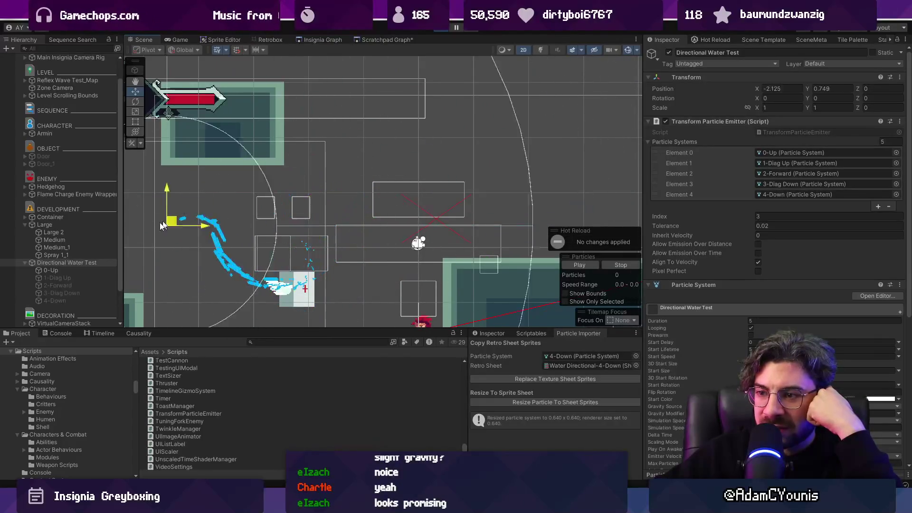
drag(323, 282, 336, 229)
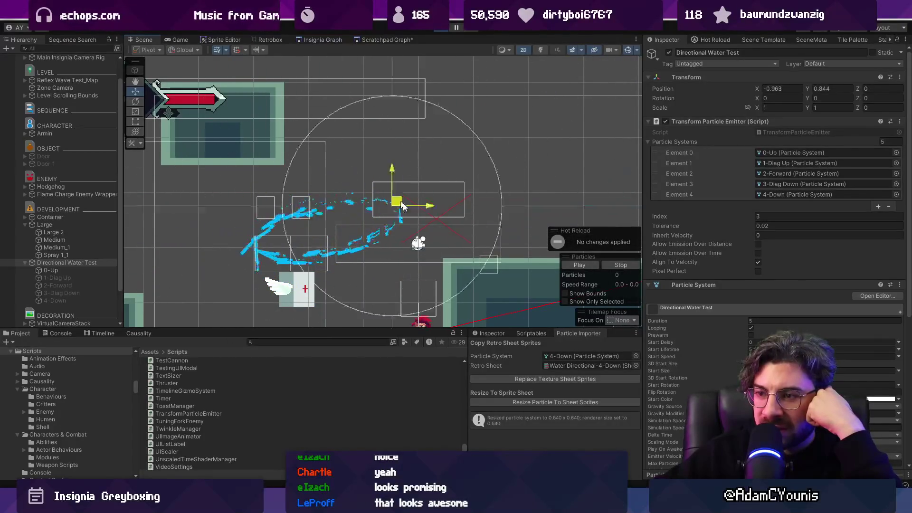
mouse_move(397, 232)
mouse_down()
mouse_move(287, 242)
mouse_move(299, 220)
mouse_move(488, 161)
mouse_move(311, 210)
mouse_move(330, 236)
mouse_move(276, 290)
mouse_up()
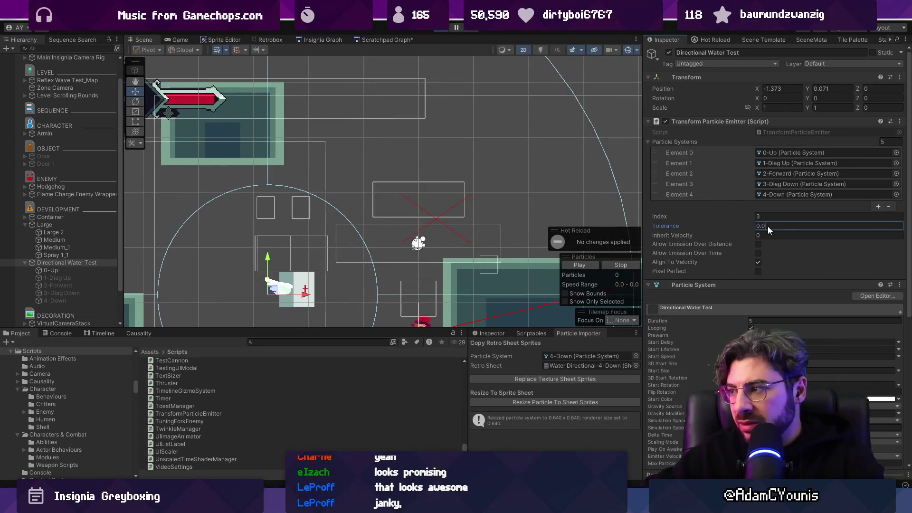
mouse_move(286, 295)
mouse_down()
mouse_move(275, 277)
mouse_move(361, 216)
mouse_move(183, 249)
mouse_move(269, 287)
mouse_move(428, 229)
mouse_move(191, 227)
mouse_move(435, 207)
mouse_move(187, 263)
mouse_move(363, 216)
mouse_move(214, 235)
mouse_move(394, 218)
mouse_move(366, 236)
mouse_move(187, 249)
mouse_move(338, 213)
mouse_move(488, 220)
mouse_move(505, 205)
mouse_move(266, 202)
mouse_move(409, 242)
mouse_move(350, 247)
mouse_move(233, 235)
mouse_move(244, 223)
mouse_move(560, 207)
mouse_move(178, 231)
mouse_move(183, 221)
mouse_move(453, 221)
mouse_move(138, 229)
mouse_move(456, 221)
mouse_move(181, 209)
mouse_move(307, 241)
mouse_up()
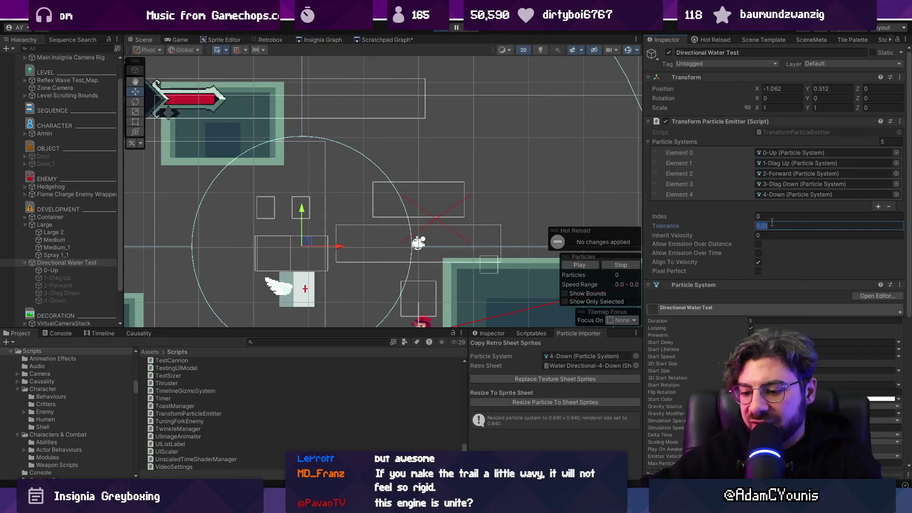
mouse_move(306, 242)
mouse_down()
mouse_move(376, 163)
mouse_move(197, 258)
mouse_move(320, 219)
mouse_move(470, 212)
mouse_move(258, 230)
mouse_move(248, 255)
mouse_move(206, 236)
mouse_move(332, 202)
mouse_move(234, 260)
mouse_move(326, 220)
mouse_move(261, 248)
mouse_move(309, 251)
mouse_move(286, 245)
mouse_up()
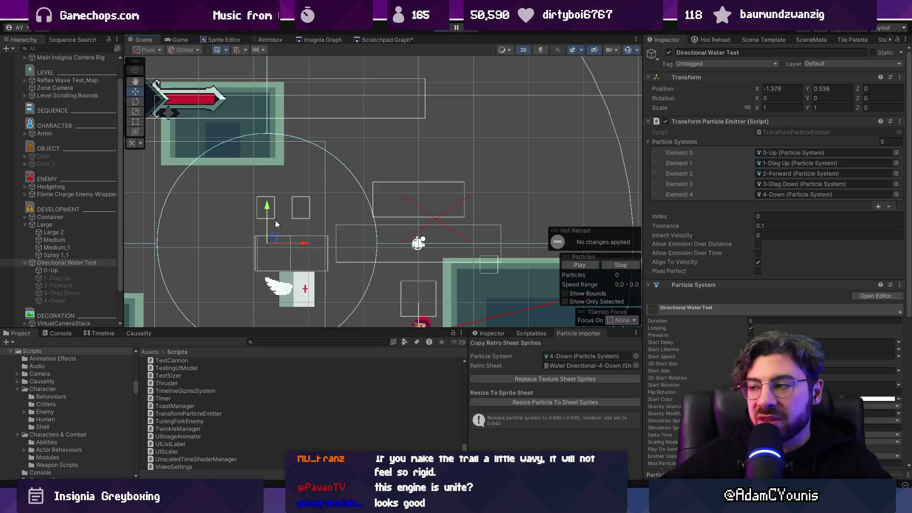
mouse_move(273, 241)
mouse_down()
mouse_move(273, 205)
mouse_move(409, 189)
mouse_move(256, 243)
mouse_move(362, 237)
mouse_move(341, 230)
mouse_move(244, 265)
mouse_move(399, 167)
mouse_move(304, 239)
mouse_move(421, 195)
mouse_move(248, 273)
mouse_move(360, 262)
mouse_move(383, 207)
mouse_move(291, 258)
mouse_move(309, 222)
mouse_move(342, 223)
mouse_move(345, 240)
mouse_move(306, 258)
mouse_move(310, 266)
mouse_up()
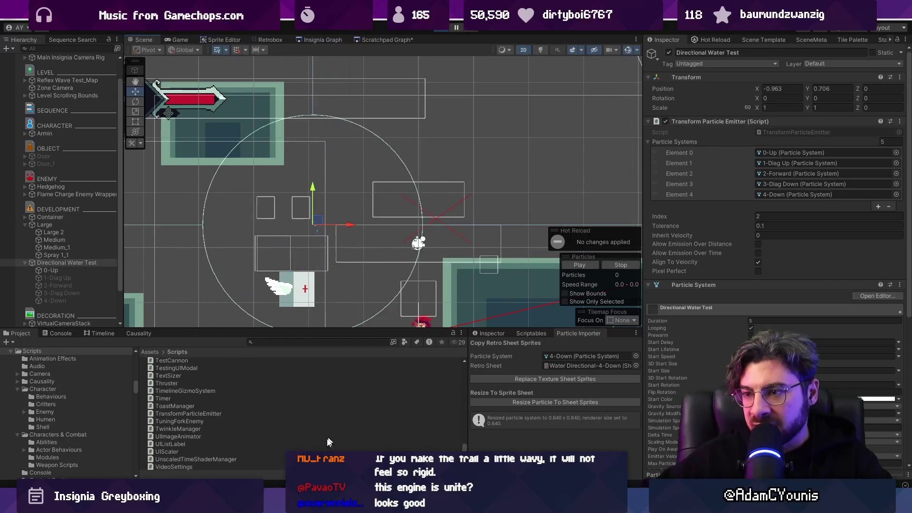
key(alt+Tab)
Step: Add the 45-degree angle rounding below angle += 90 and test snapped directions in Unity
key(Return)
key(Return)
text(//qyanb)
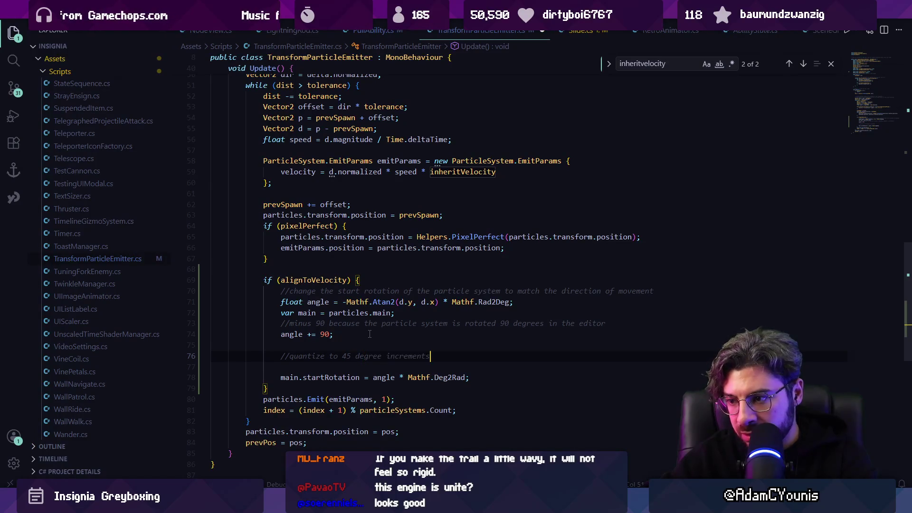
key(Return)
text(angle = Mathf.Round(angle / 45) * 45;)
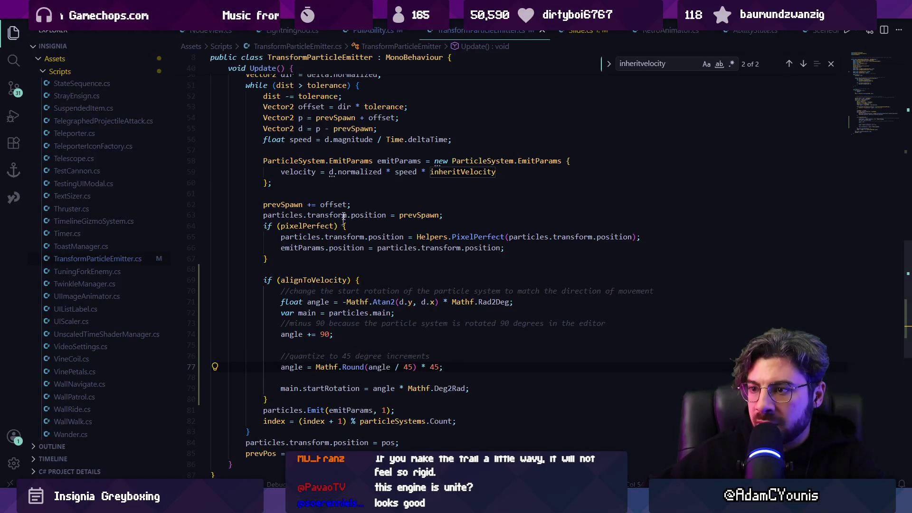
key(alt+Tab)
mouse_move(311, 193)
mouse_down()
mouse_move(264, 259)
mouse_move(336, 173)
mouse_move(426, 157)
mouse_move(379, 212)
mouse_move(261, 200)
mouse_move(305, 206)
mouse_move(482, 187)
mouse_move(332, 204)
mouse_move(301, 221)
mouse_move(273, 282)
mouse_move(357, 232)
mouse_move(211, 257)
mouse_move(372, 228)
mouse_move(261, 260)
mouse_move(386, 254)
mouse_move(377, 266)
mouse_move(263, 177)
mouse_move(301, 198)
mouse_move(326, 290)
mouse_move(309, 244)
mouse_move(301, 260)
mouse_move(285, 242)
mouse_move(321, 242)
mouse_up()
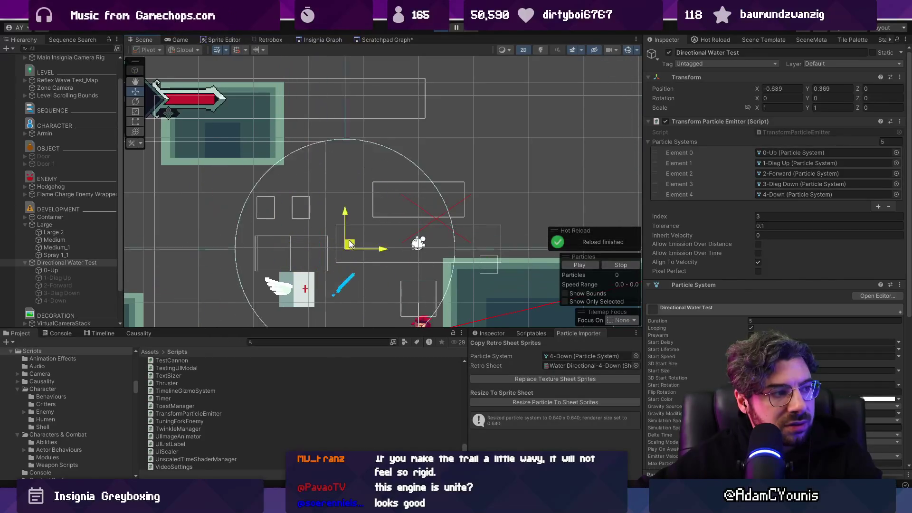
Step: Set Tolerance to 0.05, then sweep the emitter down, right, up, diagonally and left to check 45-degree snapping
drag(319, 238, 338, 245)
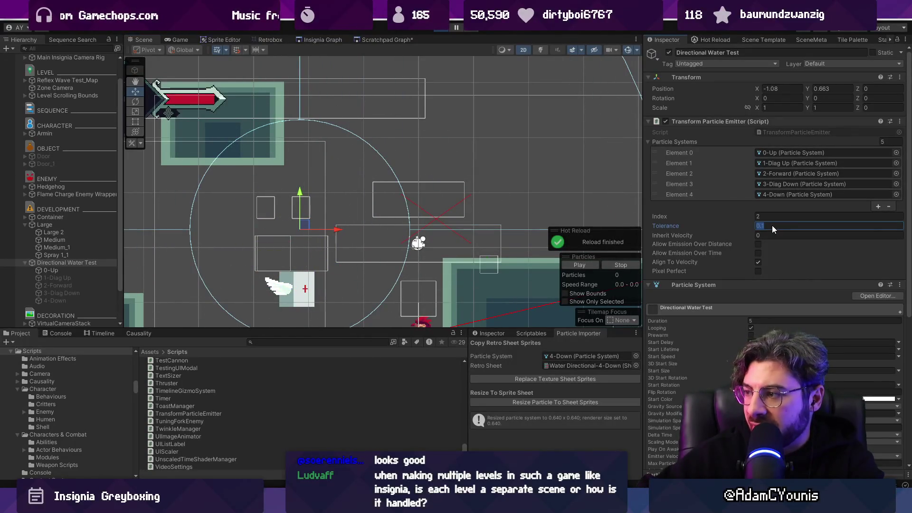
text(0.05)
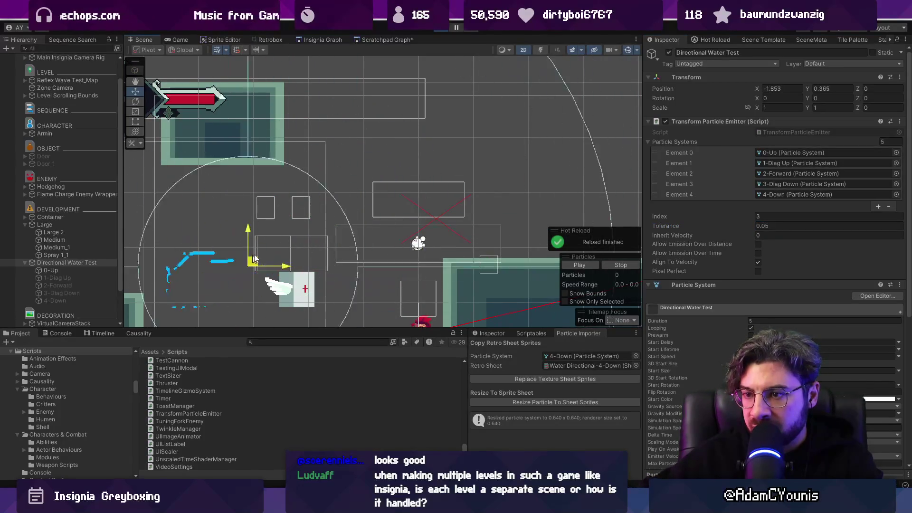
mouse_move(249, 219)
mouse_down()
mouse_move(266, 195)
mouse_move(449, 236)
mouse_up()
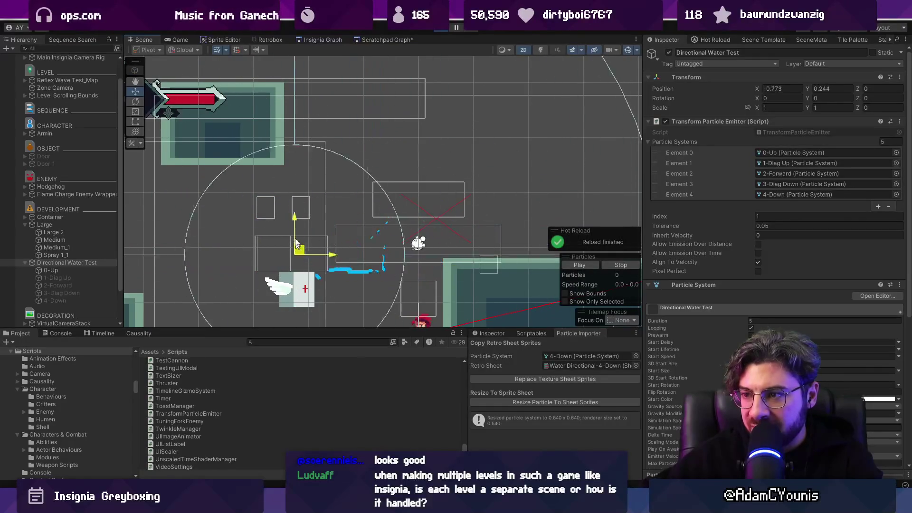
mouse_move(298, 311)
mouse_down()
mouse_move(245, 190)
mouse_move(308, 238)
mouse_move(247, 239)
mouse_move(319, 177)
mouse_move(302, 259)
mouse_move(379, 218)
mouse_move(376, 247)
mouse_move(305, 308)
mouse_move(209, 185)
mouse_move(256, 142)
mouse_move(458, 195)
mouse_move(410, 240)
mouse_move(241, 220)
mouse_move(309, 189)
mouse_move(394, 249)
mouse_move(241, 278)
mouse_move(350, 197)
mouse_move(330, 220)
mouse_up()
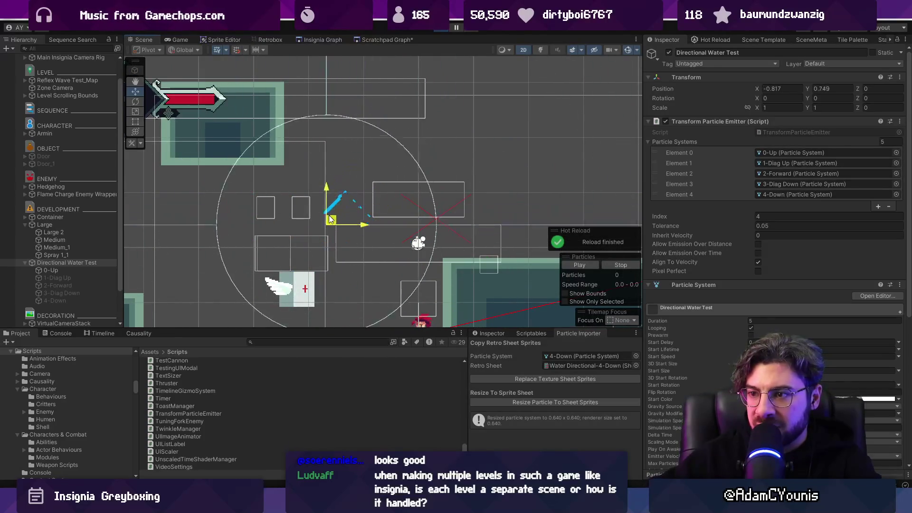
mouse_move(279, 260)
mouse_down()
mouse_move(234, 255)
mouse_move(234, 204)
mouse_move(275, 197)
mouse_move(316, 212)
mouse_move(328, 240)
mouse_move(362, 247)
mouse_up()
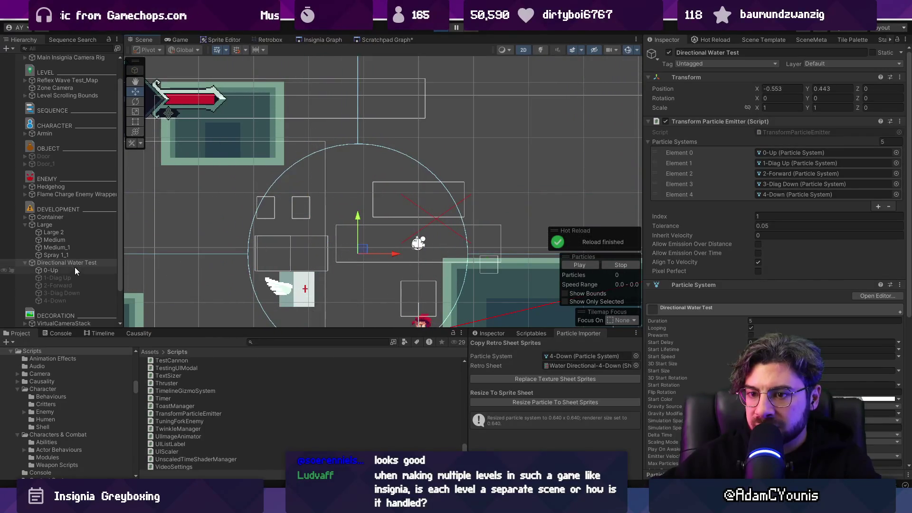
click(51, 270)
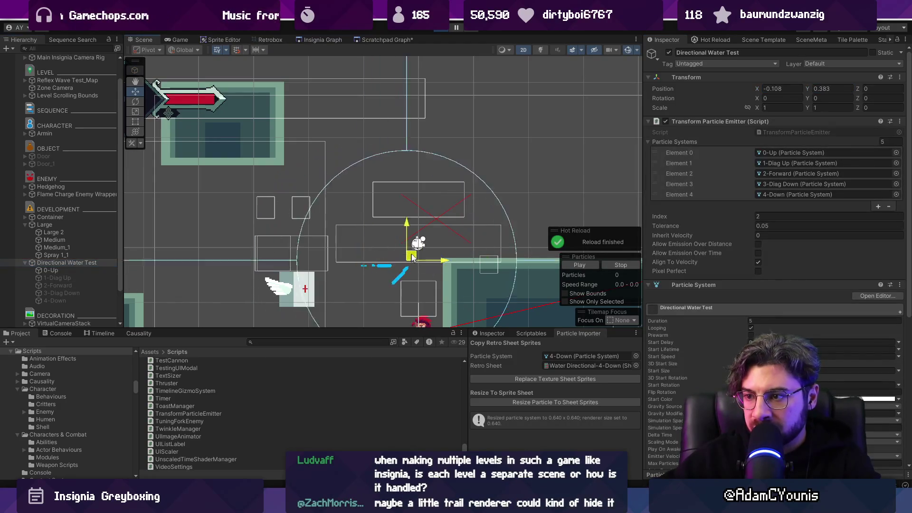
mouse_move(363, 249)
mouse_down()
mouse_move(256, 255)
mouse_move(257, 199)
mouse_move(297, 197)
mouse_move(352, 244)
mouse_move(328, 276)
mouse_move(350, 215)
mouse_move(356, 250)
mouse_move(245, 245)
mouse_move(270, 256)
mouse_move(328, 218)
mouse_move(316, 271)
mouse_move(295, 252)
mouse_up()
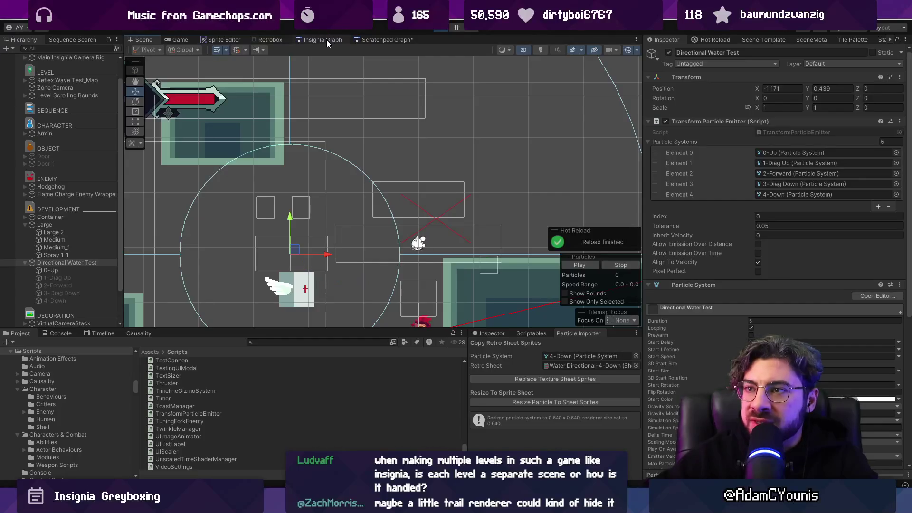
click(327, 39)
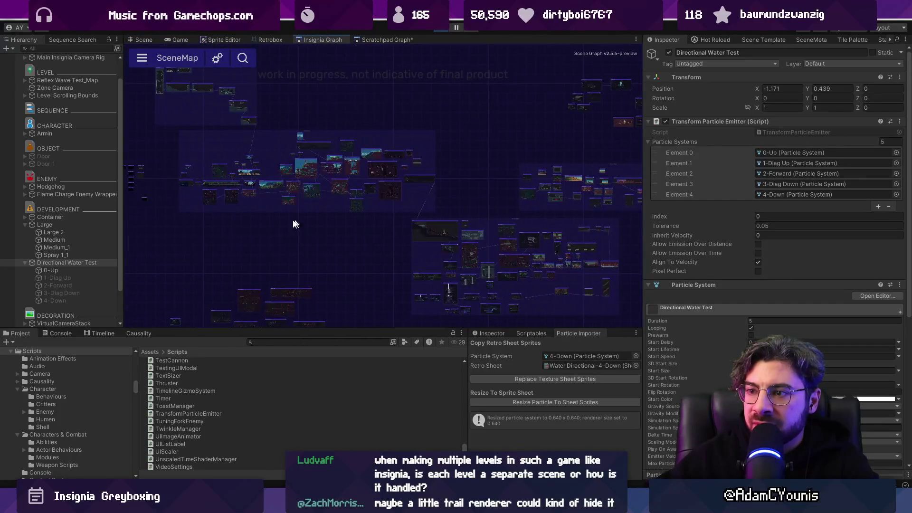
scroll(294, 223, up, 8)
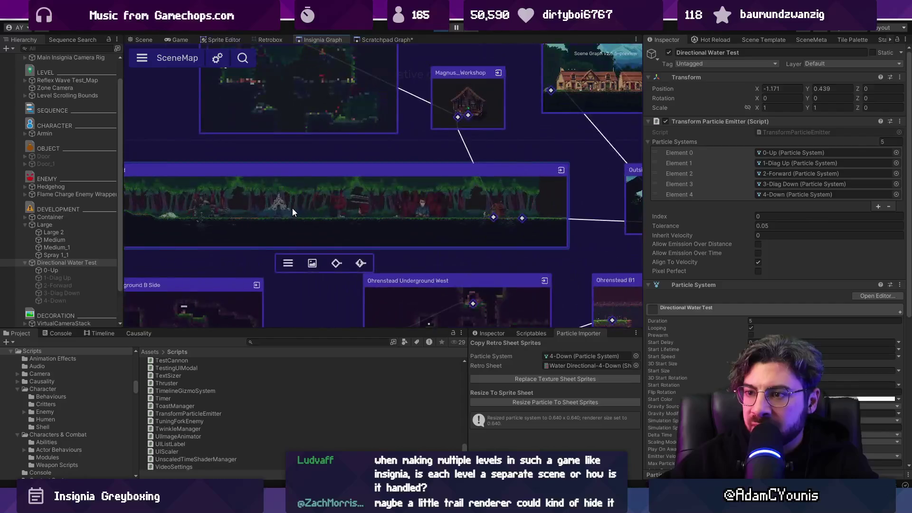
scroll(292, 212, down, 5)
scroll(565, 156, up, 3)
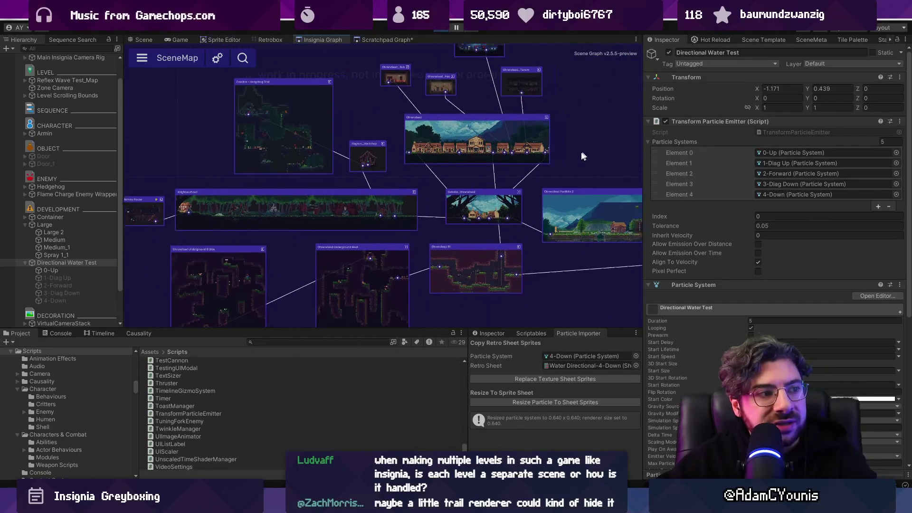
scroll(325, 285, up, 3)
scroll(326, 286, down, 3)
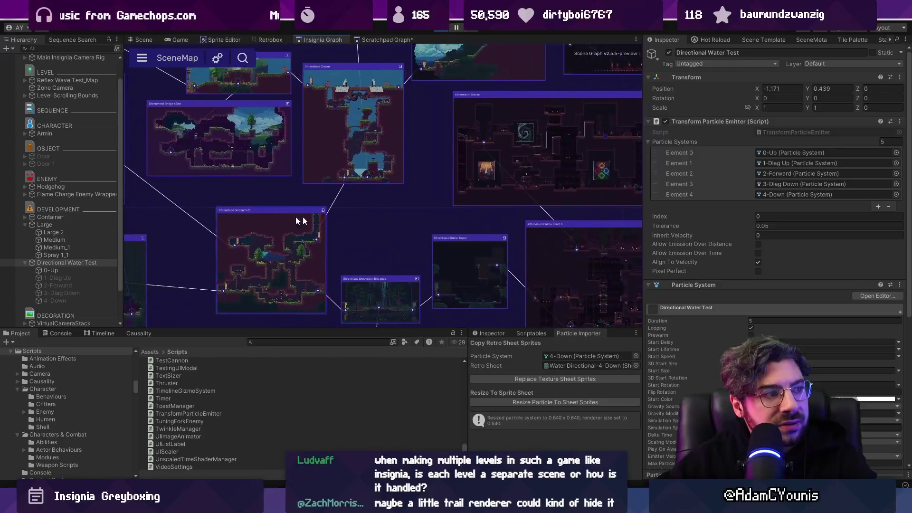
scroll(240, 276, up, 3)
scroll(434, 245, down, 5)
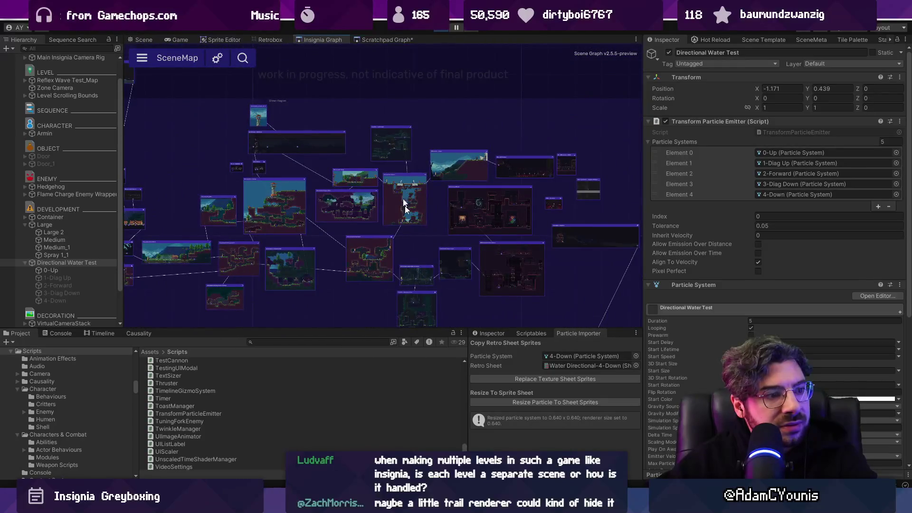
click(383, 39)
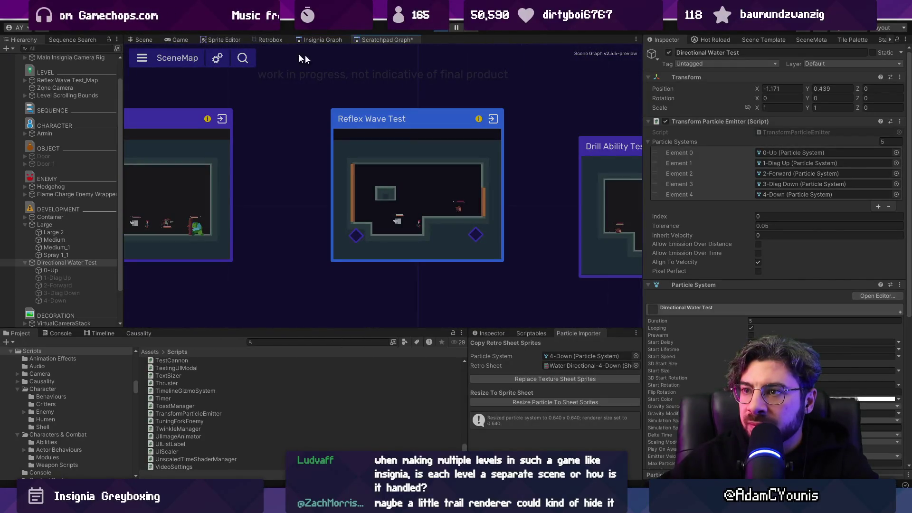
click(145, 40)
scroll(406, 192, down, 2)
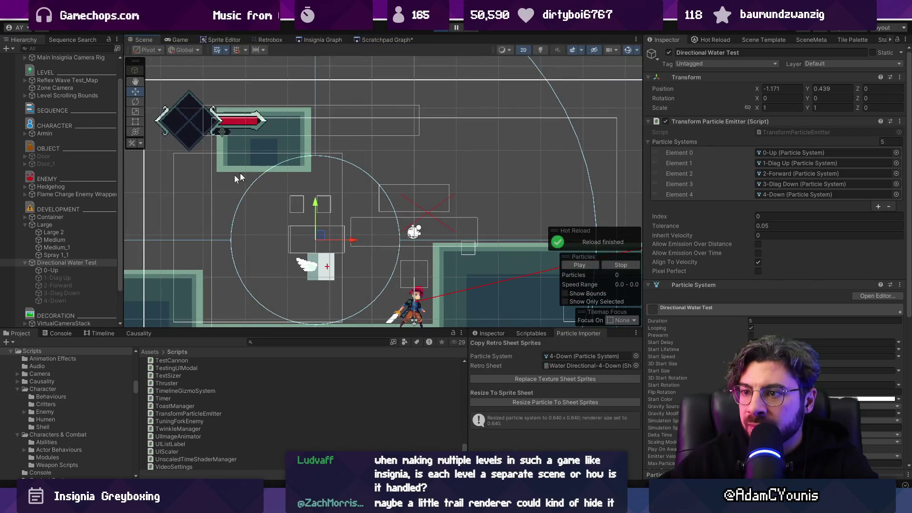
Step: Drag the water emitter down-left and zoom the Scene view to watch the snapped trail
mouse_move(318, 233)
mouse_down()
mouse_move(293, 247)
mouse_move(358, 255)
mouse_move(340, 239)
mouse_move(356, 265)
mouse_move(345, 283)
mouse_move(368, 228)
mouse_move(351, 204)
mouse_move(400, 164)
mouse_move(271, 198)
mouse_move(452, 216)
mouse_move(369, 253)
mouse_move(277, 215)
mouse_move(206, 240)
mouse_move(269, 265)
mouse_move(348, 251)
mouse_move(343, 221)
mouse_move(260, 206)
mouse_move(222, 239)
mouse_move(237, 278)
mouse_move(298, 293)
mouse_move(502, 262)
mouse_move(502, 229)
mouse_move(414, 190)
mouse_move(331, 255)
mouse_up()
scroll(324, 234, up, 2)
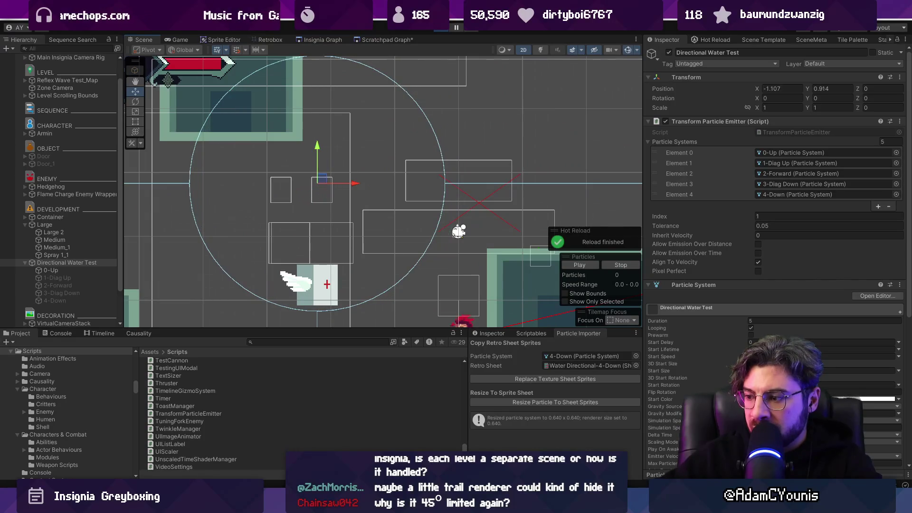
Step: Bring up the water-splash sprite document in Aseprite
key(alt+Tab)
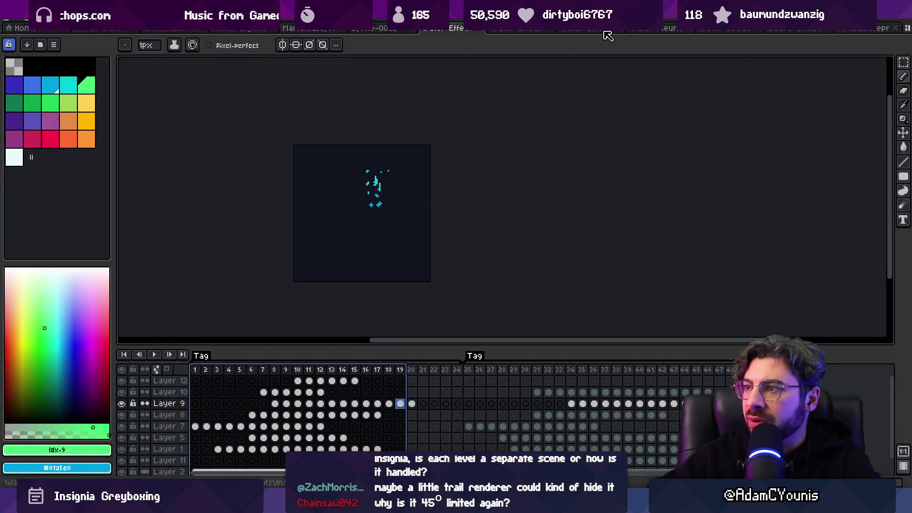
key(ctrl+Tab)
key(ctrl+Tab)
key(ctrl+Tab)
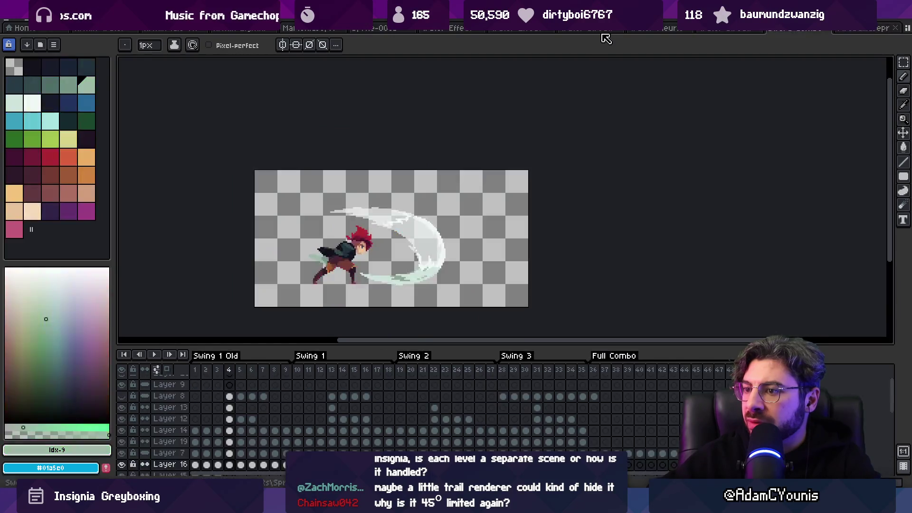
key(ctrl+shift+Tab)
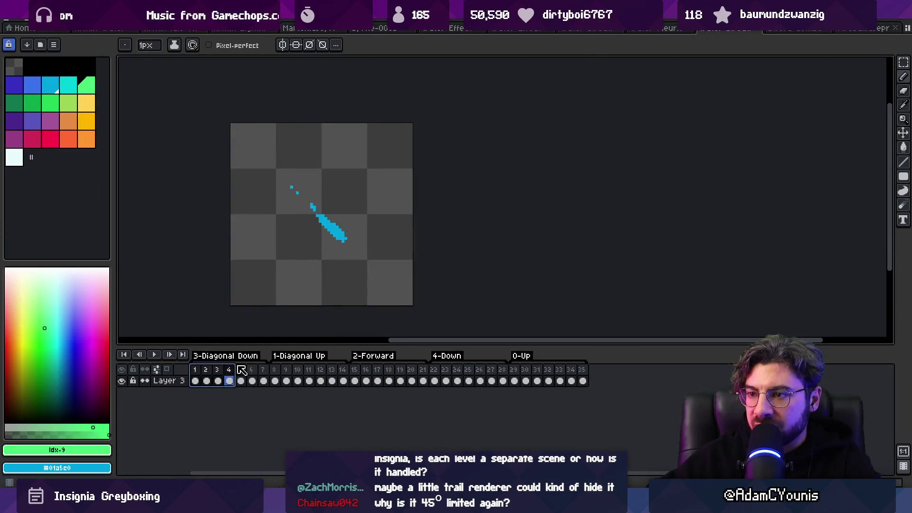
Step: Recentre the droplets in frame 2 of the diagonal-down slash and save the sprite
click(208, 370)
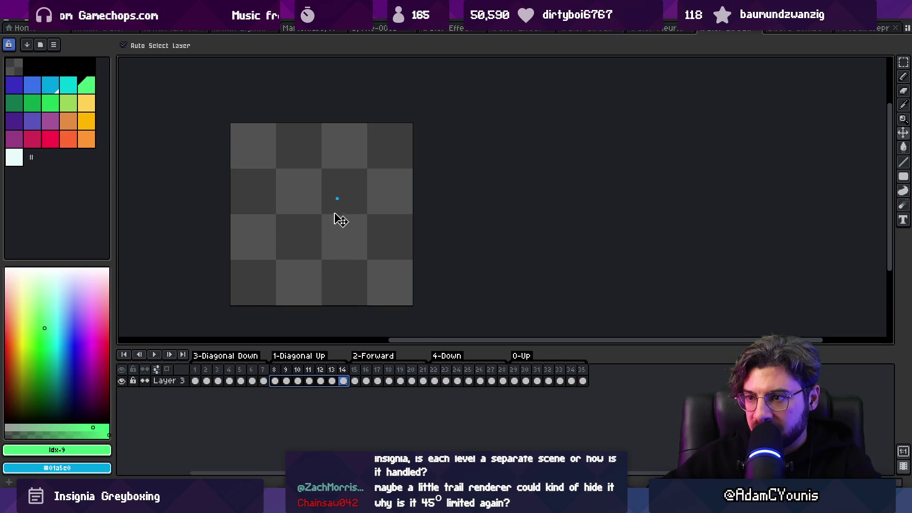
drag(321, 214, 321, 262)
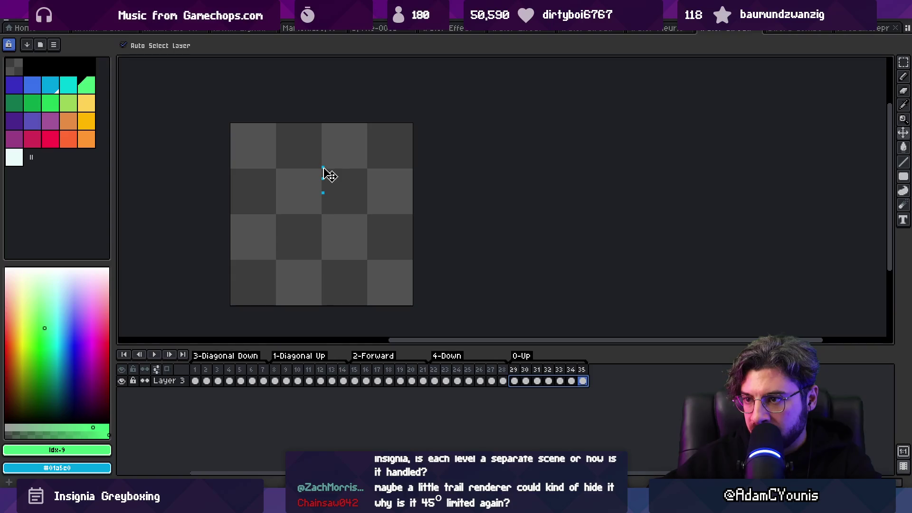
key(ctrl+s)
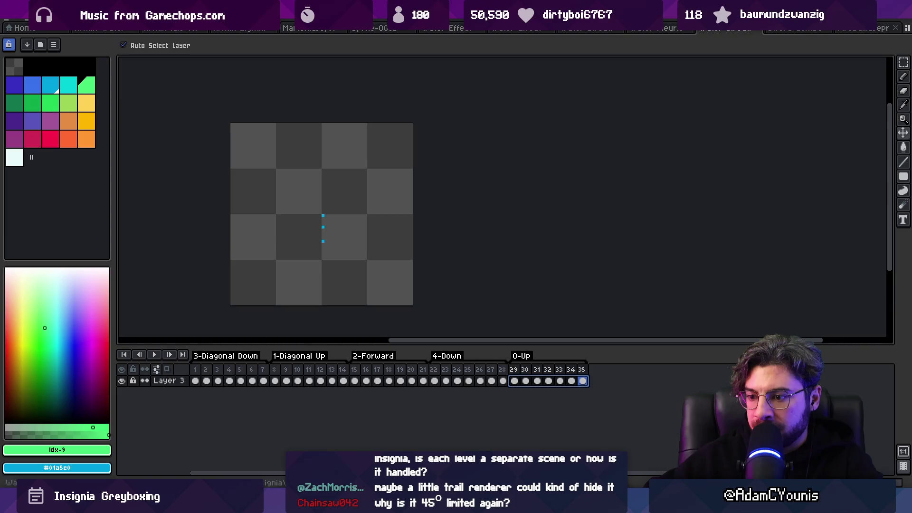
mouse_move(329, 435)
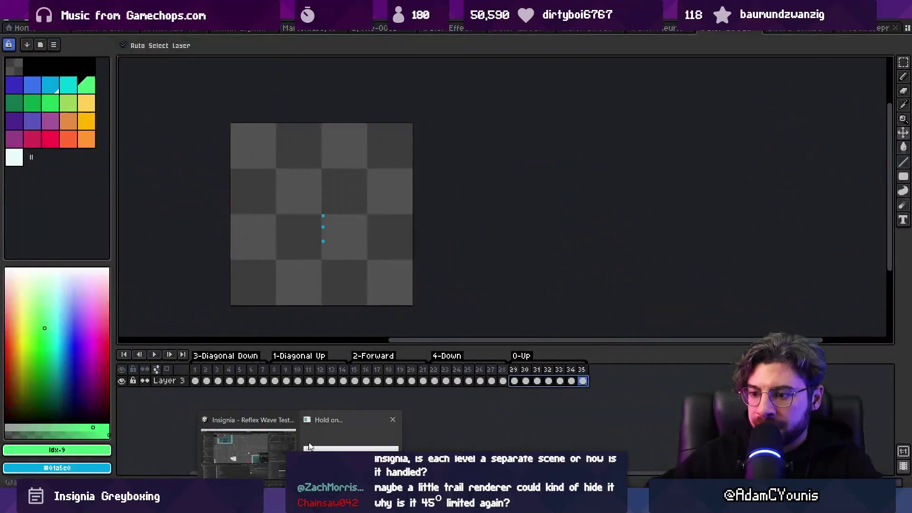
click(311, 442)
Step: Sweep the water emitter up-right twice, then down-right, to preview its directional trail
drag(324, 190, 343, 166)
drag(238, 268, 280, 217)
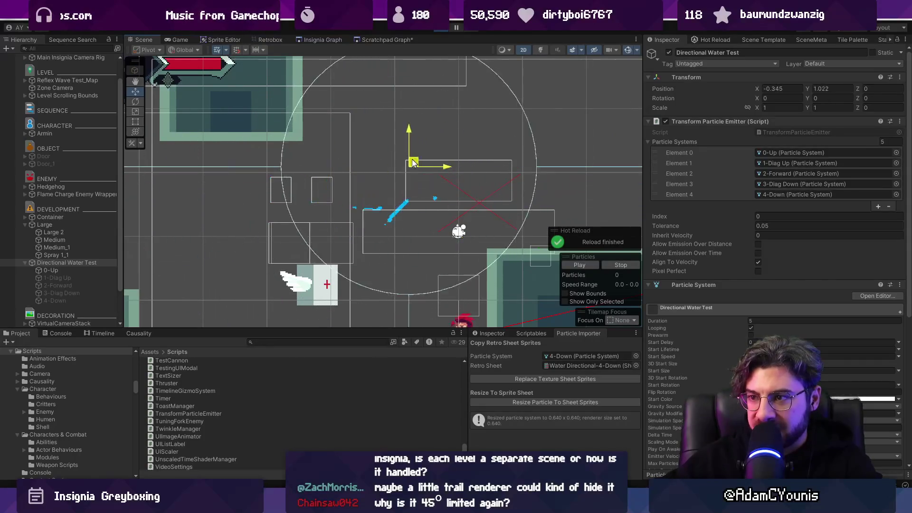
mouse_move(193, 154)
mouse_down()
mouse_move(449, 283)
mouse_move(349, 218)
mouse_move(362, 145)
mouse_move(338, 175)
mouse_move(364, 155)
mouse_move(312, 166)
mouse_move(359, 203)
mouse_move(299, 279)
mouse_move(346, 159)
mouse_move(366, 214)
mouse_move(342, 304)
mouse_move(383, 227)
mouse_move(457, 229)
mouse_move(260, 245)
mouse_move(330, 251)
mouse_move(326, 214)
mouse_move(315, 226)
mouse_move(352, 223)
mouse_move(198, 200)
mouse_move(198, 268)
mouse_move(417, 240)
mouse_move(391, 193)
mouse_move(301, 213)
mouse_move(432, 260)
mouse_move(304, 263)
mouse_move(393, 251)
mouse_move(363, 247)
mouse_move(313, 259)
mouse_move(295, 229)
mouse_up()
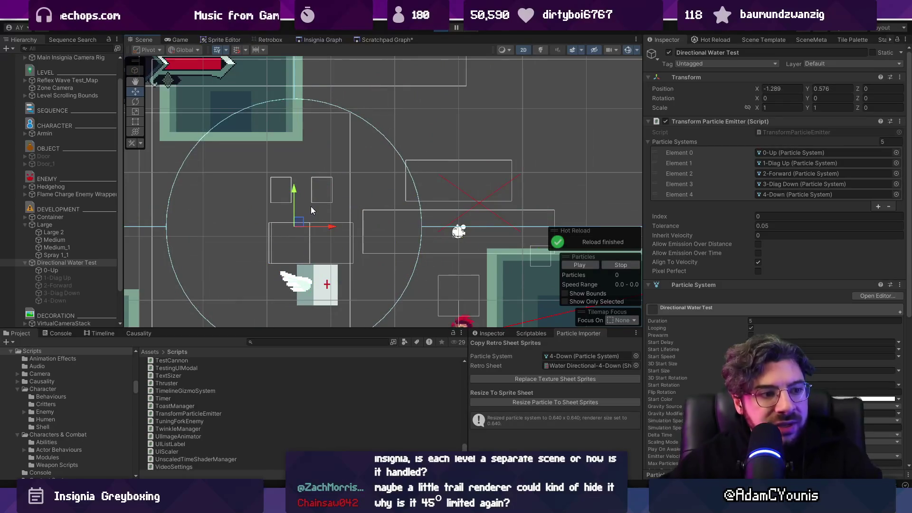
key(alt+Tab)
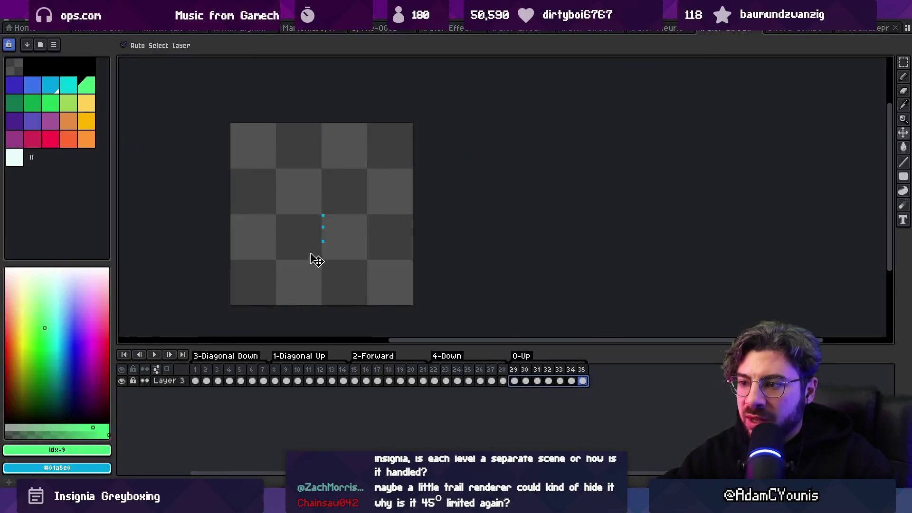
Step: Select all 35 frames in Aseprite and compare with the emitter moved right in Unity
mouse_move(192, 375)
mouse_down()
mouse_move(347, 378)
mouse_move(520, 363)
mouse_move(582, 380)
mouse_up()
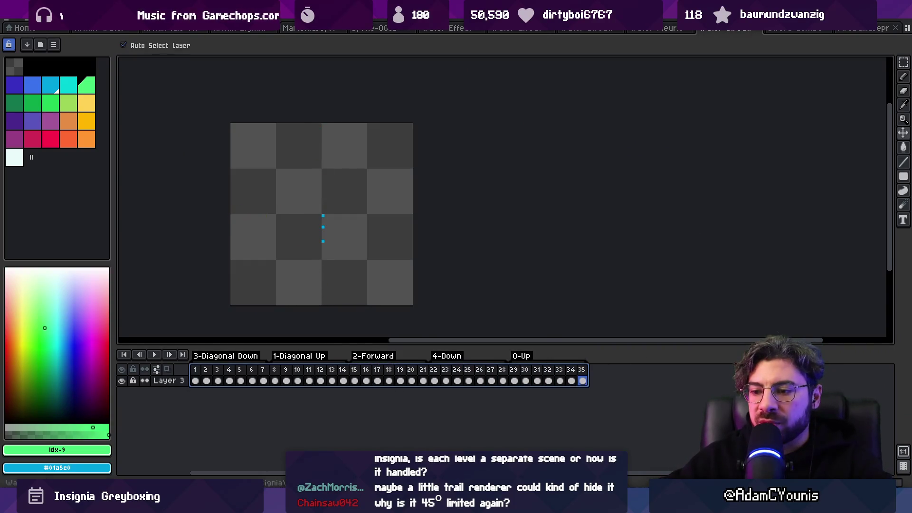
key(alt+Tab)
mouse_move(296, 227)
mouse_down()
mouse_move(266, 223)
mouse_move(266, 176)
mouse_move(473, 205)
mouse_move(379, 209)
mouse_move(354, 221)
mouse_move(380, 254)
mouse_move(327, 192)
mouse_move(318, 242)
mouse_up()
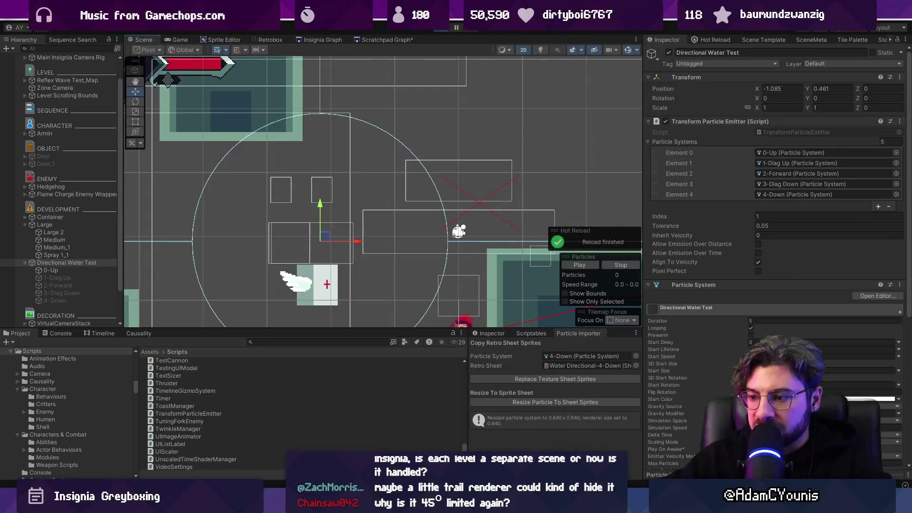
key(alt+Tab)
Step: Review the 1-Diagonal Up, 2-Forward and 0-Up frame ranges, then clear the range
click(206, 379)
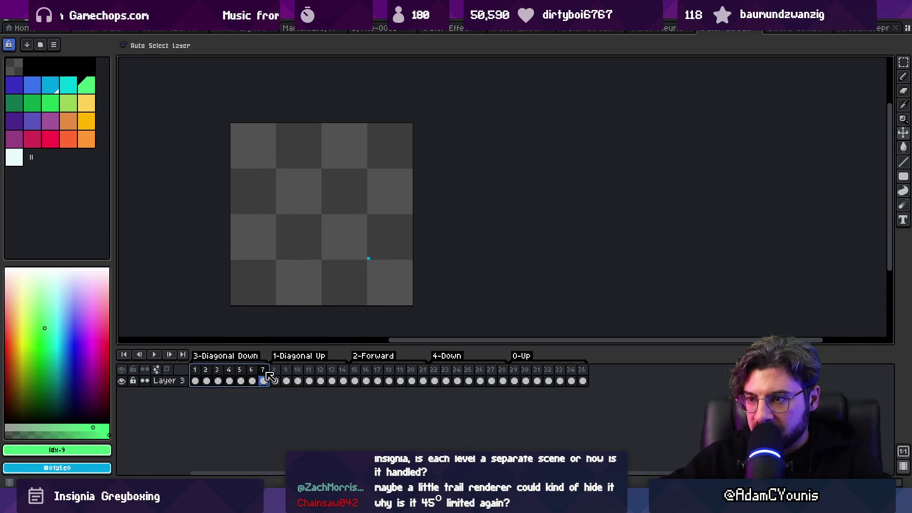
drag(279, 381, 334, 380)
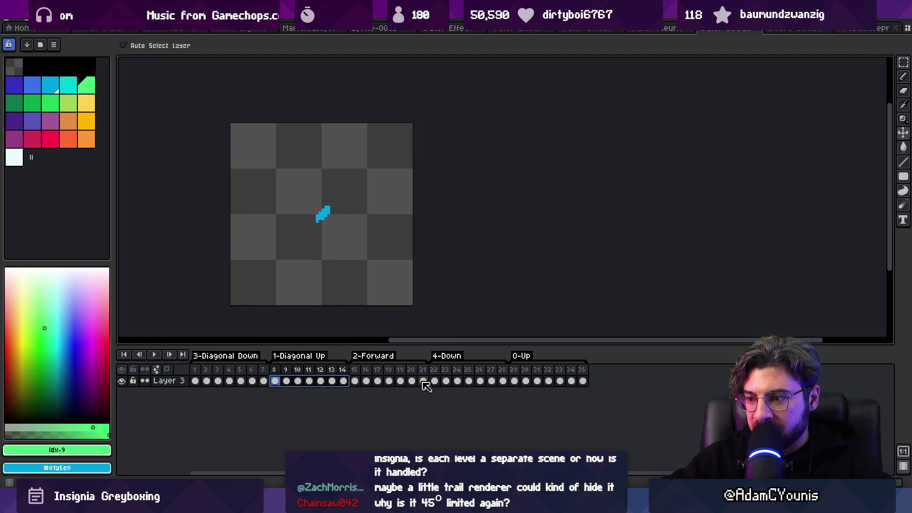
drag(422, 382, 371, 385)
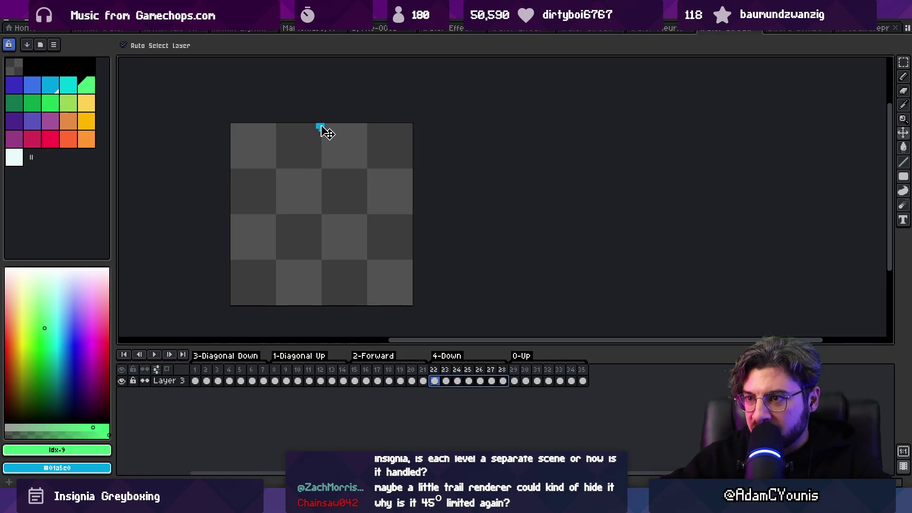
drag(583, 382, 536, 381)
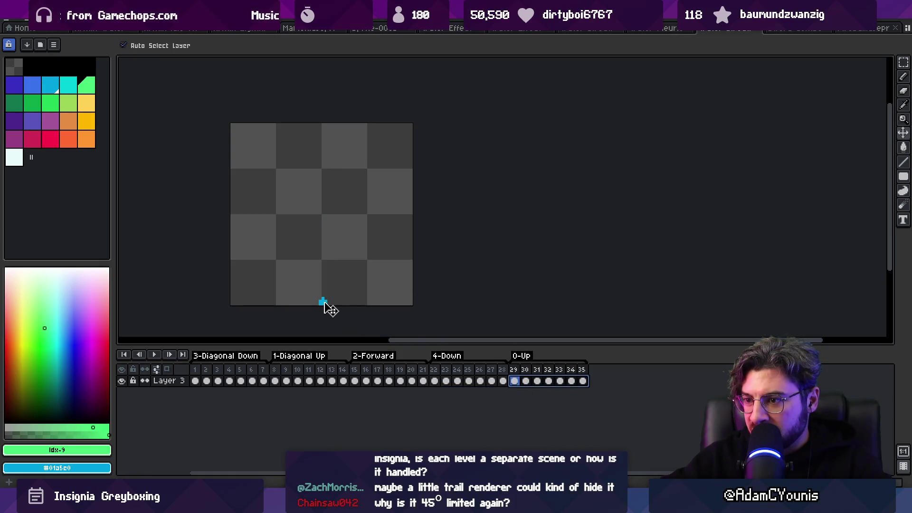
click(201, 369)
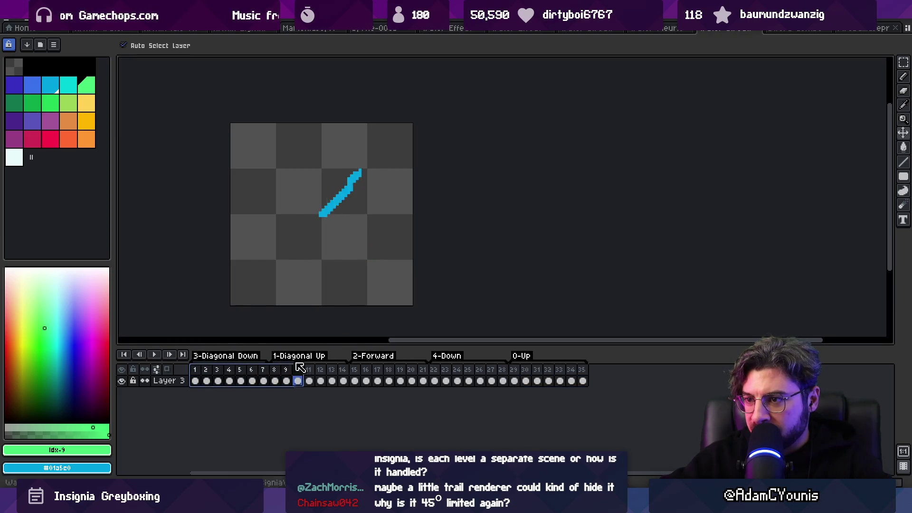
Step: Re-export the sprite sheet, overwriting the existing Water Directional exports
key(ctrl+e)
key(Return)
key(alt+Tab)
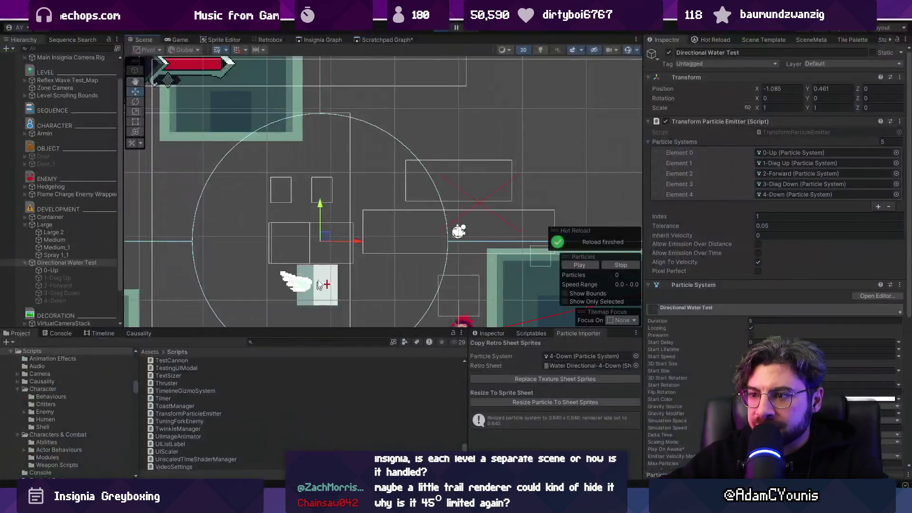
Step: Drag the water emitter right to preview the freshly exported splash sprites
mouse_move(325, 236)
mouse_down()
mouse_move(366, 247)
mouse_move(280, 217)
mouse_move(434, 192)
mouse_move(430, 158)
mouse_move(428, 208)
mouse_move(375, 178)
mouse_move(363, 243)
mouse_move(316, 200)
mouse_move(367, 242)
mouse_move(306, 209)
mouse_move(364, 258)
mouse_move(315, 212)
mouse_move(316, 280)
mouse_move(365, 262)
mouse_move(254, 244)
mouse_move(335, 223)
mouse_move(270, 169)
mouse_move(359, 227)
mouse_move(472, 228)
mouse_move(535, 142)
mouse_move(434, 112)
mouse_move(317, 129)
mouse_move(244, 189)
mouse_move(242, 270)
mouse_move(340, 286)
mouse_move(406, 235)
mouse_up()
key(alt+Tab)
Step: Scrub all frames, then review the 1-Diagonal Up, 4-Down and 0-Up frame ranges
drag(196, 369, 597, 372)
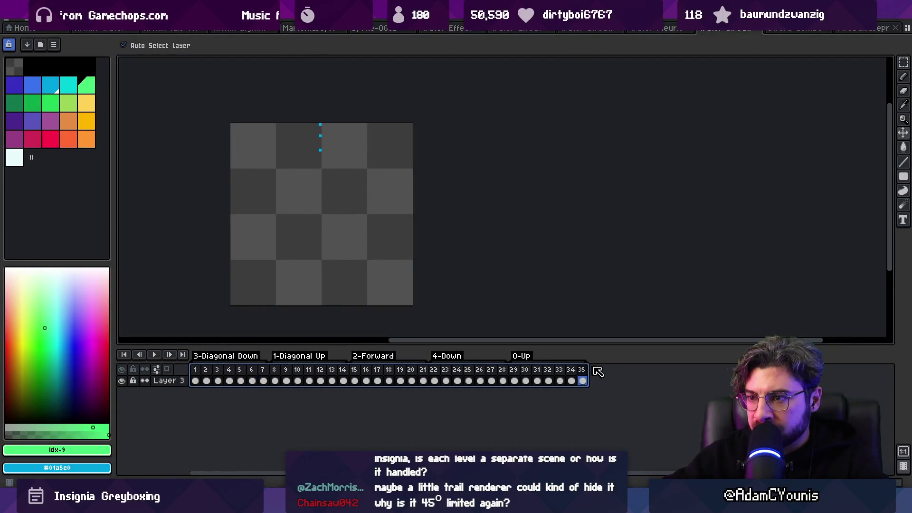
click(206, 381)
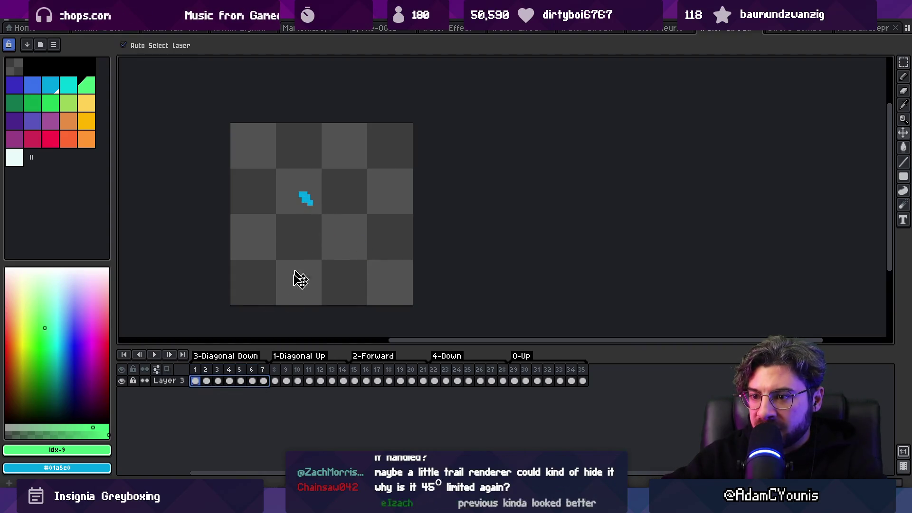
drag(342, 381, 290, 384)
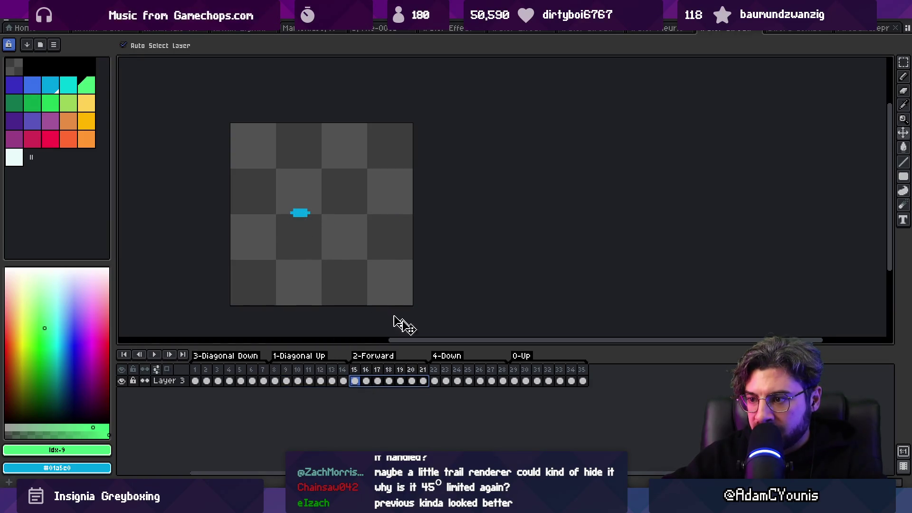
drag(501, 387, 459, 383)
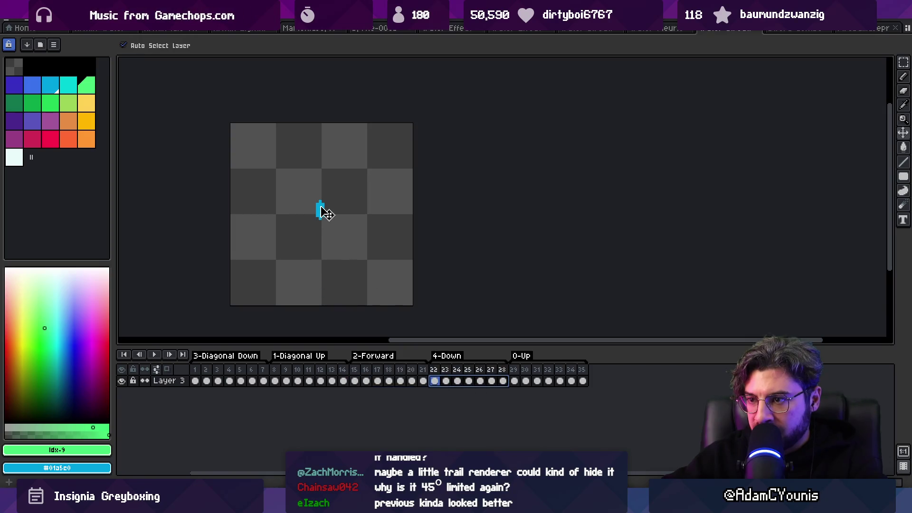
drag(582, 381, 528, 381)
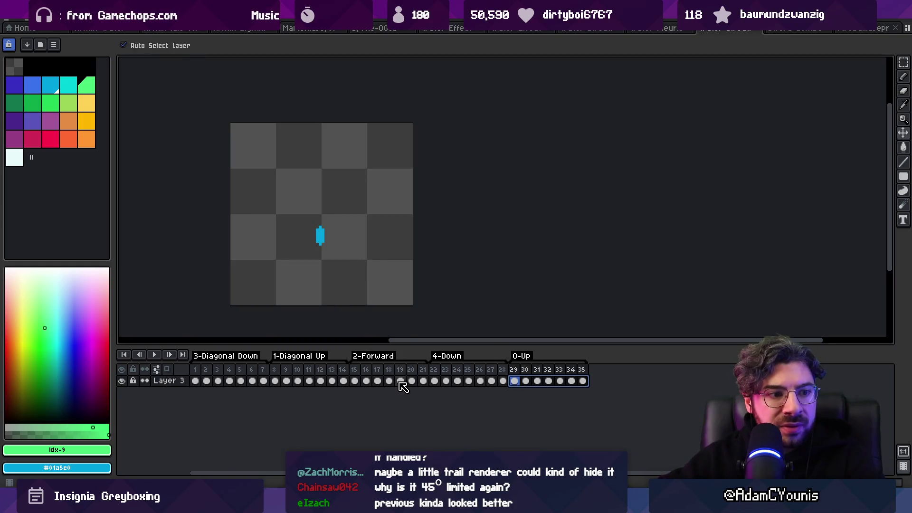
key(alt+Tab)
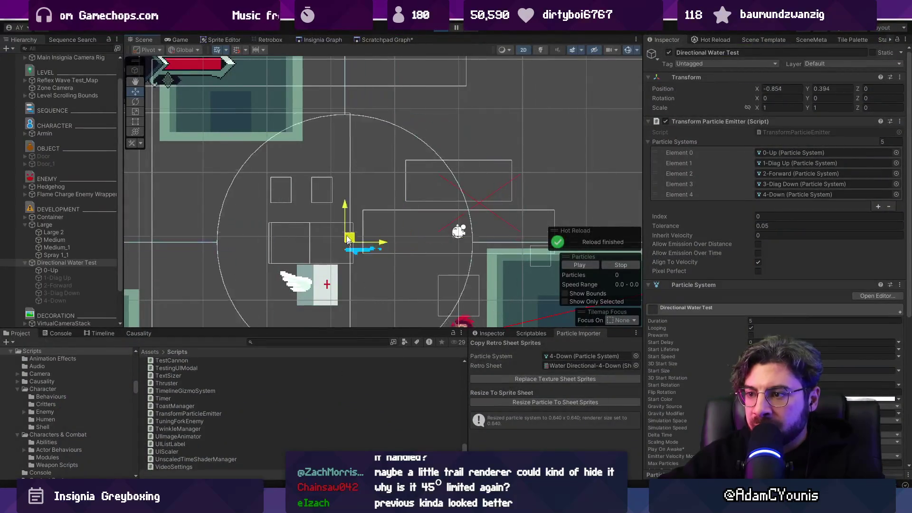
Step: Drag the water emitter down and left so the splash trail follows the new direction
mouse_move(403, 241)
mouse_down()
mouse_move(431, 249)
mouse_move(359, 267)
mouse_move(358, 198)
mouse_move(533, 204)
mouse_move(292, 249)
mouse_move(418, 261)
mouse_move(352, 226)
mouse_move(427, 206)
mouse_move(406, 196)
mouse_move(368, 202)
mouse_move(360, 220)
mouse_move(368, 244)
mouse_move(393, 245)
mouse_move(405, 267)
mouse_move(410, 225)
mouse_move(469, 217)
mouse_move(435, 230)
mouse_move(417, 227)
mouse_move(428, 216)
mouse_move(335, 229)
mouse_move(425, 211)
mouse_move(413, 214)
mouse_move(411, 187)
mouse_move(420, 216)
mouse_move(335, 186)
mouse_up()
key(alt+Tab)
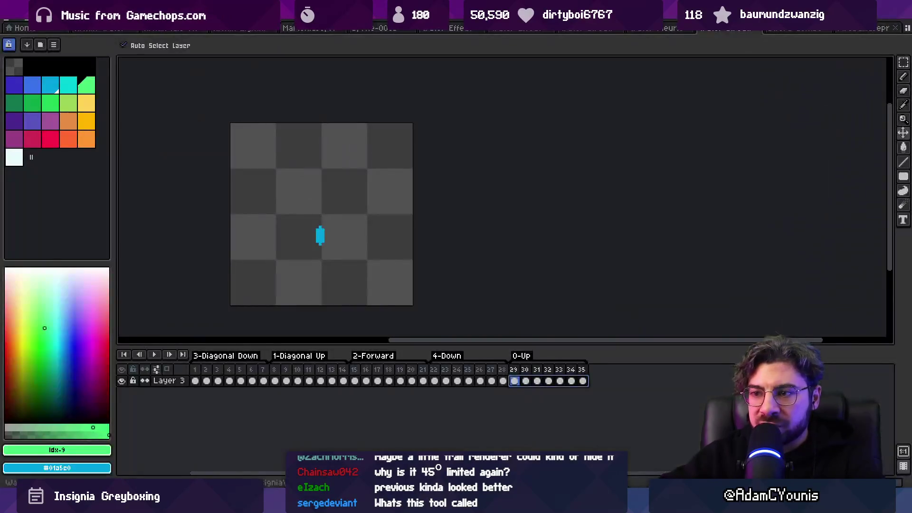
Step: Back in Unity, drag the water emitter down twice to spray splashes in new directions
key(alt+Tab)
mouse_move(343, 182)
mouse_down()
mouse_move(375, 152)
mouse_move(352, 245)
mouse_move(491, 90)
mouse_move(293, 242)
mouse_move(332, 143)
mouse_move(427, 204)
mouse_move(494, 138)
mouse_move(247, 181)
mouse_move(415, 250)
mouse_move(380, 285)
mouse_move(359, 243)
mouse_up()
mouse_move(341, 138)
mouse_down()
mouse_move(376, 199)
mouse_move(382, 178)
mouse_move(380, 220)
mouse_move(340, 209)
mouse_move(388, 232)
mouse_move(370, 200)
mouse_move(363, 216)
mouse_move(300, 231)
mouse_move(377, 213)
mouse_move(392, 198)
mouse_move(294, 251)
mouse_move(326, 218)
mouse_move(398, 210)
mouse_move(257, 218)
mouse_move(401, 205)
mouse_move(364, 204)
mouse_move(357, 233)
mouse_move(366, 243)
mouse_move(371, 232)
mouse_up()
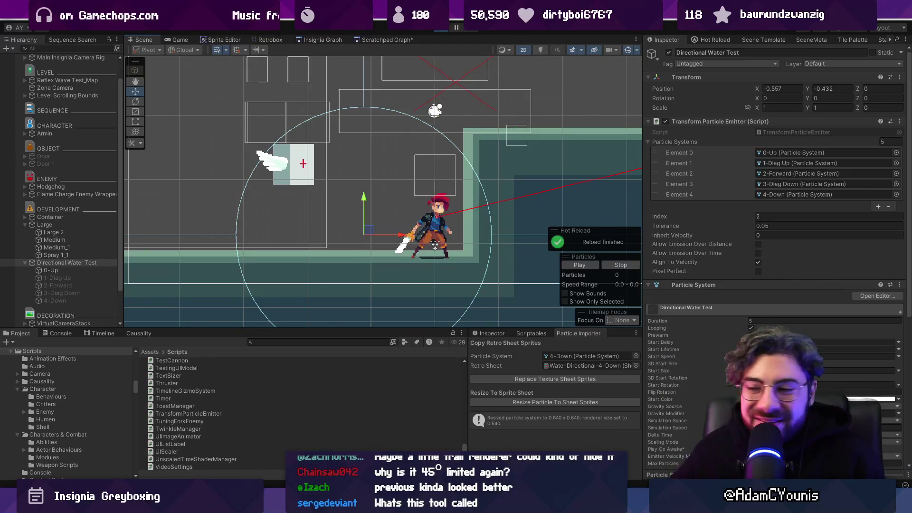
Step: Zoom the Scene view and sweep the emitter up-left, up, then down to check every direction
scroll(364, 264, down, 2)
mouse_move(364, 264)
mouse_down()
mouse_move(283, 230)
mouse_move(283, 170)
mouse_move(297, 200)
mouse_move(309, 166)
mouse_move(309, 209)
mouse_move(336, 224)
mouse_up()
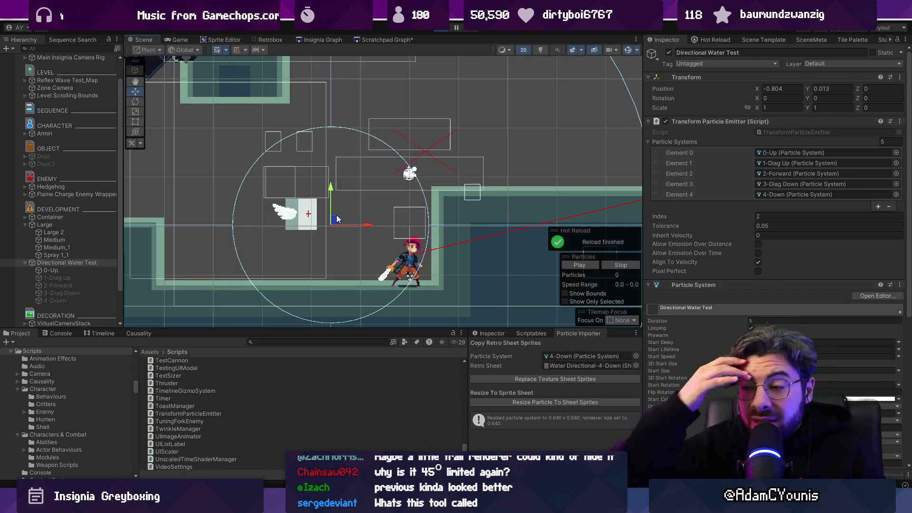
mouse_move(339, 224)
mouse_down()
mouse_move(350, 193)
mouse_move(325, 166)
mouse_move(365, 207)
mouse_move(390, 182)
mouse_move(359, 259)
mouse_move(346, 199)
mouse_move(380, 173)
mouse_move(336, 212)
mouse_move(356, 195)
mouse_move(334, 202)
mouse_move(336, 210)
mouse_move(368, 187)
mouse_move(308, 202)
mouse_move(346, 160)
mouse_up()
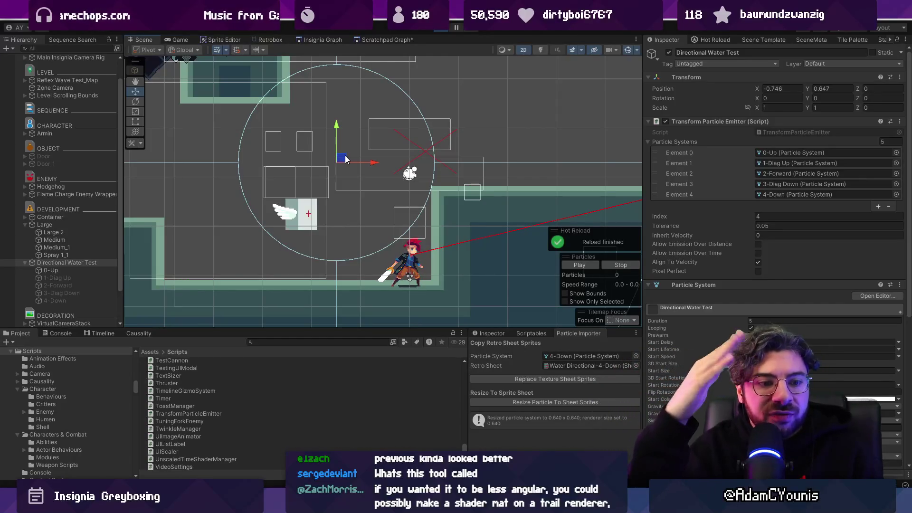
mouse_move(344, 159)
mouse_down()
mouse_move(345, 193)
mouse_move(313, 201)
mouse_move(315, 161)
mouse_move(365, 185)
mouse_move(342, 194)
mouse_move(349, 199)
mouse_move(380, 190)
mouse_move(413, 147)
mouse_move(309, 218)
mouse_move(309, 195)
mouse_move(369, 190)
mouse_move(359, 230)
mouse_move(358, 202)
mouse_move(342, 219)
mouse_up()
scroll(366, 204, up, 3)
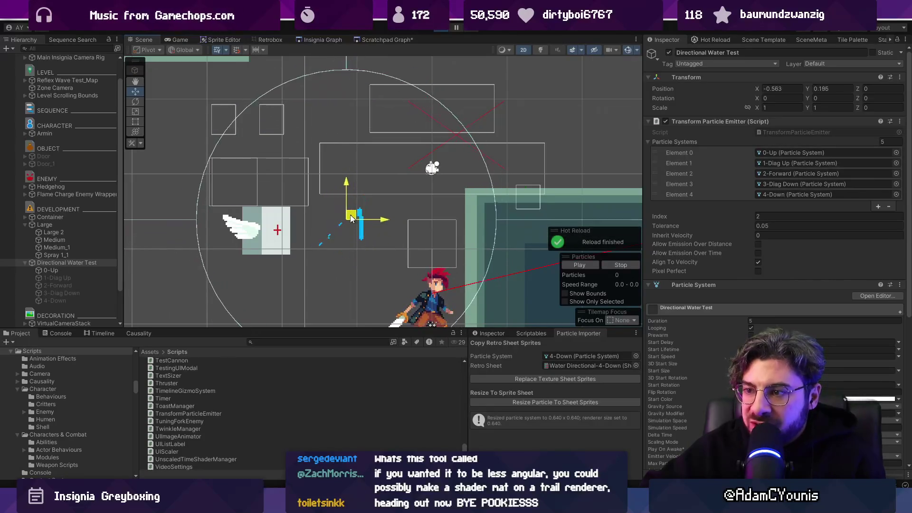